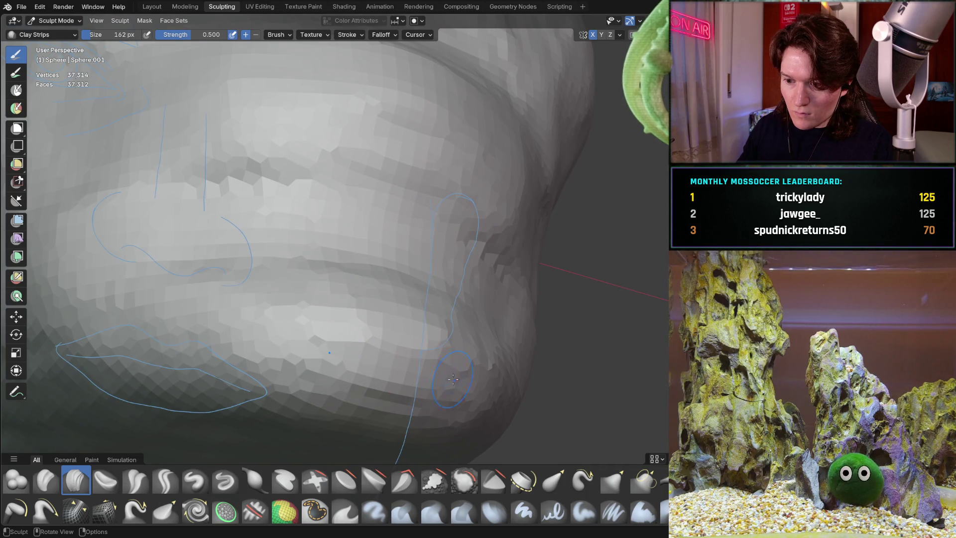
- Inspect the head's chin and jaw from front, side and angled views
mouse_move(302, 339)
middle_down()
mouse_move(405, 305)
mouse_move(405, 391)
mouse_move(340, 305)
middle_up()
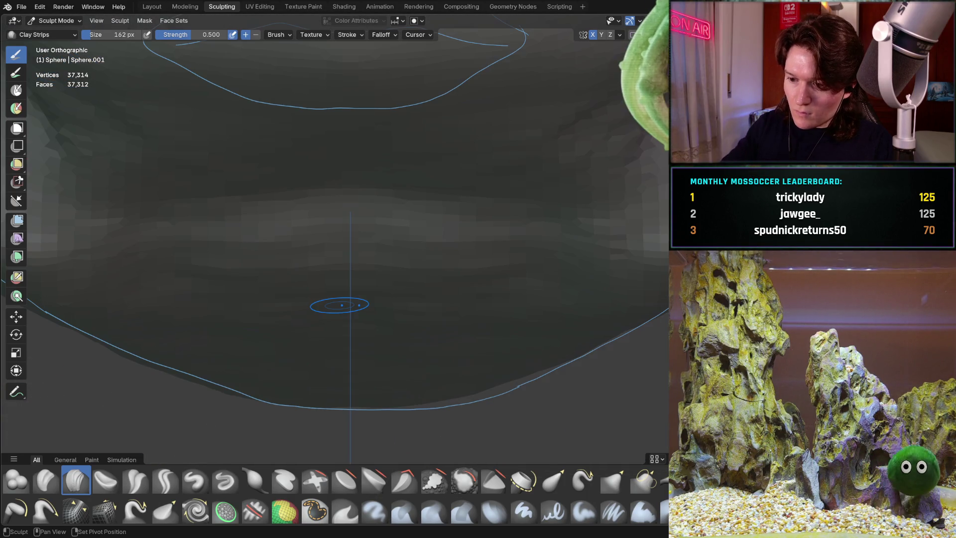
key(ctrl+KP_1)
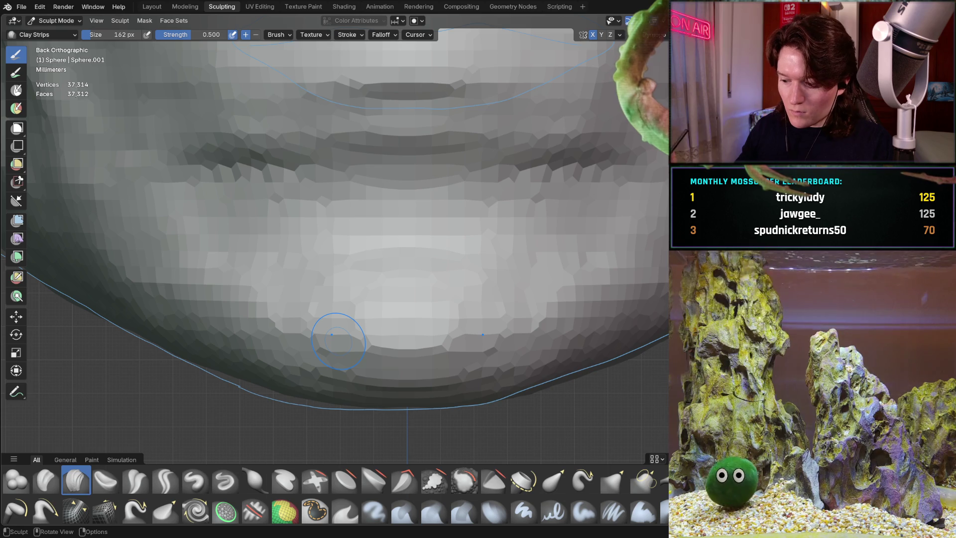
key(ctrl+KP_3)
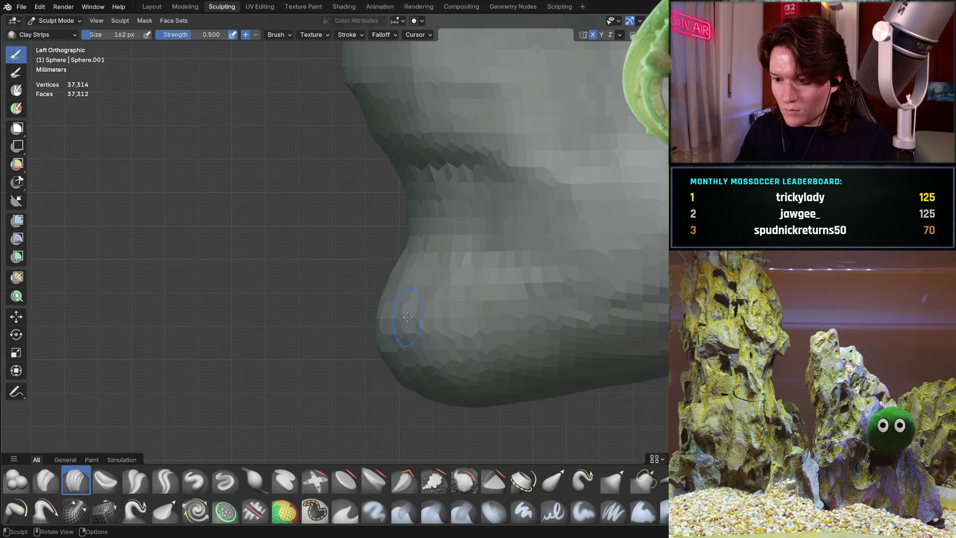
middle_drag(419, 295, 486, 306)
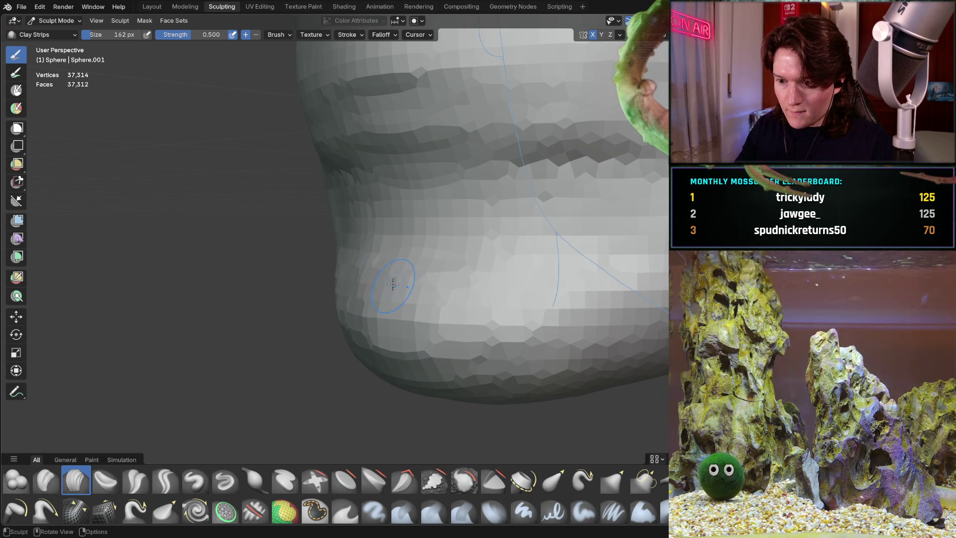
mouse_move(517, 284)
middle_down()
mouse_move(482, 315)
mouse_move(459, 288)
mouse_move(367, 271)
mouse_move(442, 284)
mouse_move(439, 268)
mouse_move(489, 243)
middle_up()
key(ctrl+KP_3)
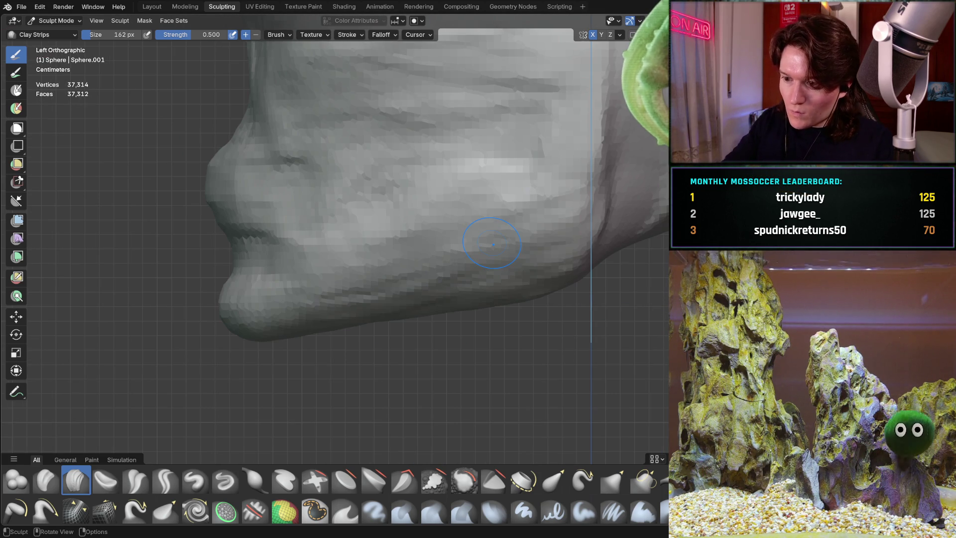
middle_drag(351, 346, 414, 290)
middle_drag(355, 303, 354, 303)
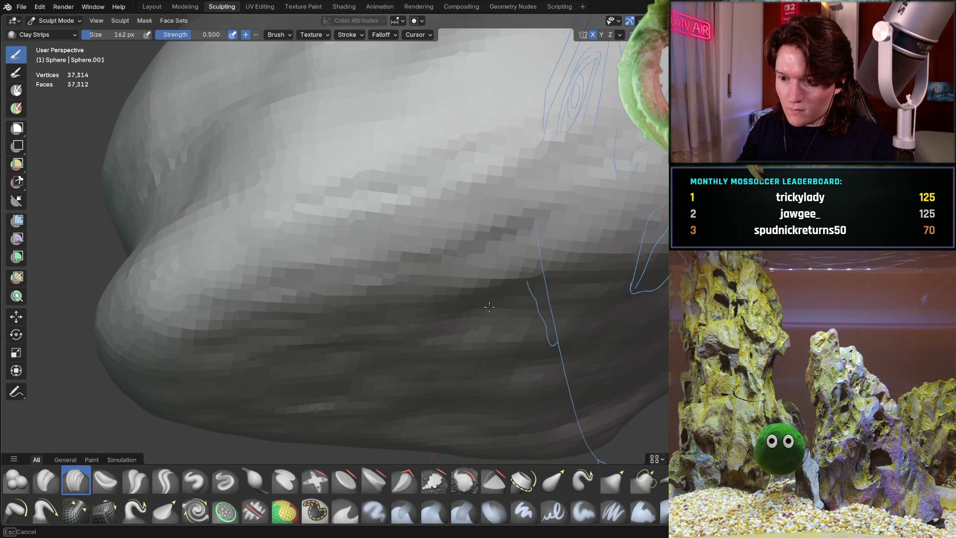
- Orbit around the jaw and settle on a side-profile angle for sculpting
middle_drag(521, 304, 407, 289)
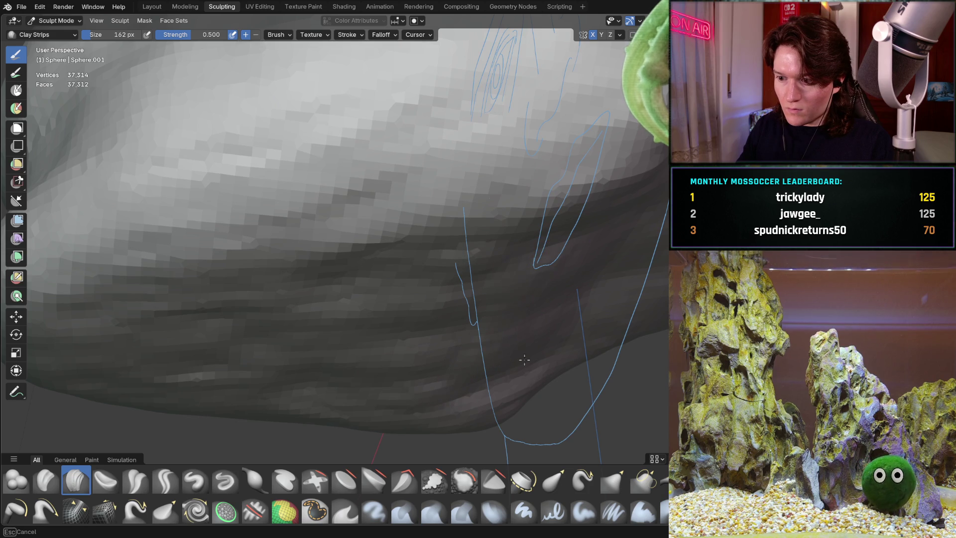
mouse_move(572, 347)
middle_down()
mouse_move(487, 301)
mouse_move(503, 283)
mouse_move(454, 279)
mouse_move(389, 207)
middle_up()
middle_drag(459, 257, 286, 310)
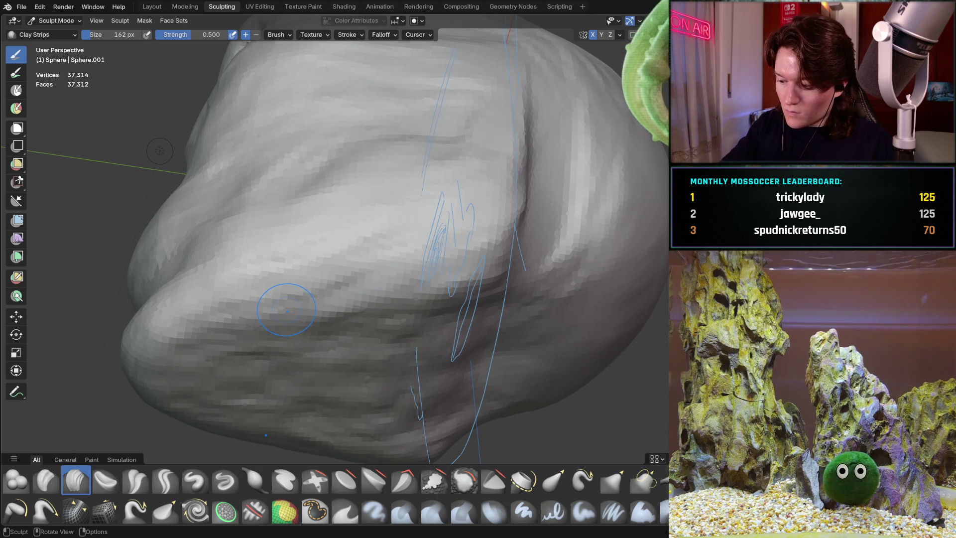
key(ctrl+KP_3)
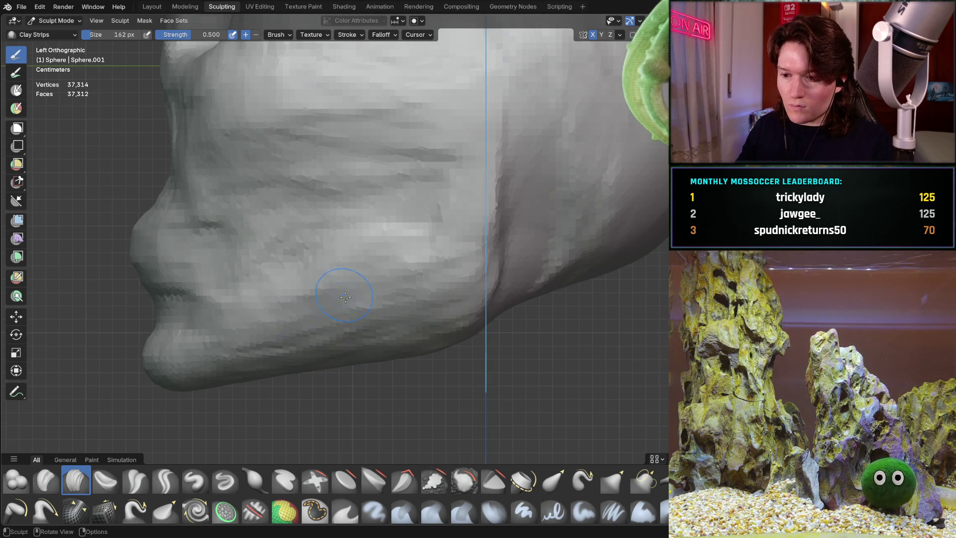
middle_drag(313, 358, 290, 324)
scroll(314, 319, up, 8)
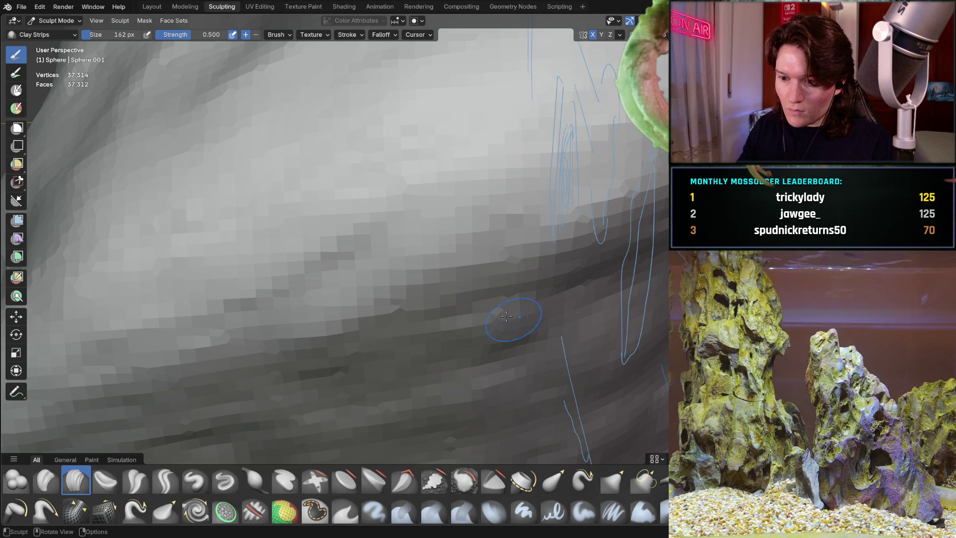
scroll(506, 320, down, 10)
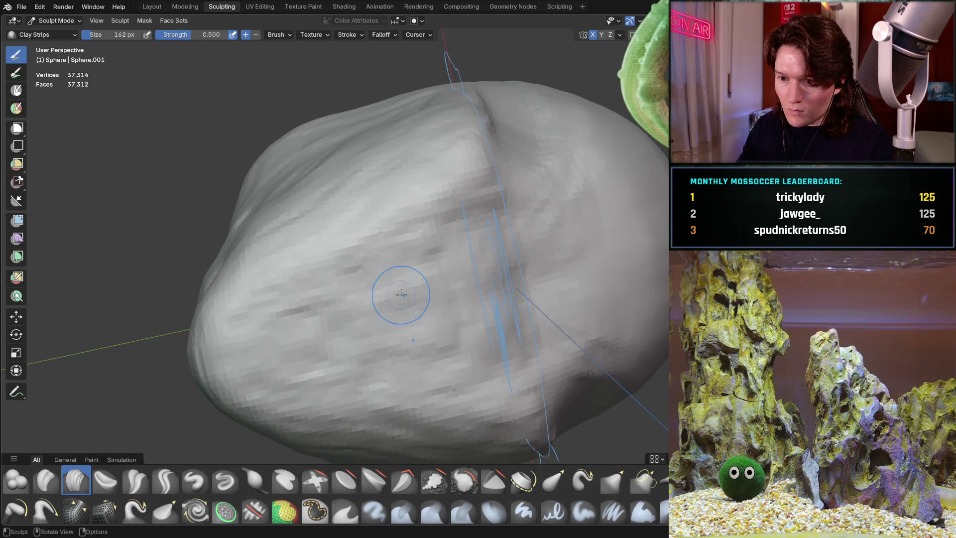
- Lay a Clay Strips stroke along the jaw, checking it from front and side
mouse_move(402, 295)
mouse_down()
mouse_move(439, 219)
mouse_move(345, 270)
mouse_up()
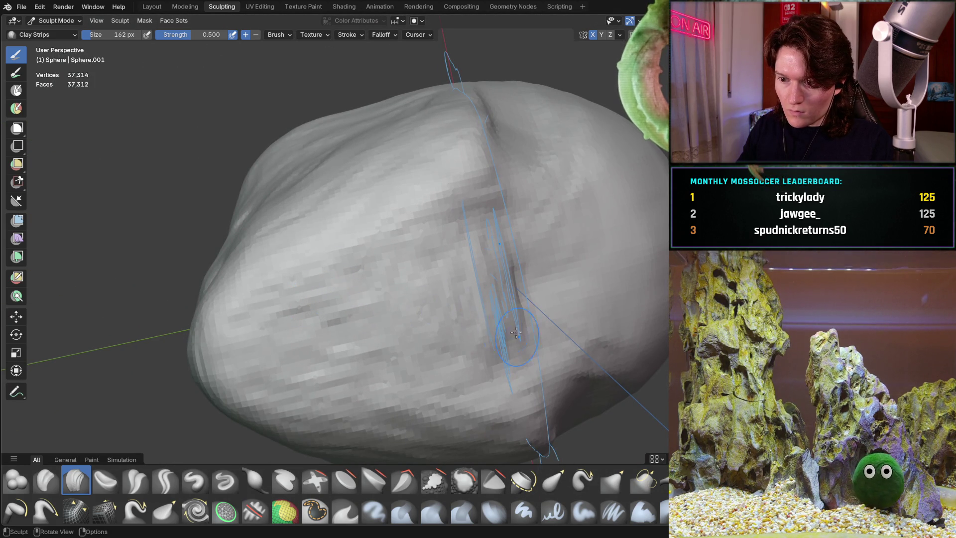
mouse_move(448, 241)
middle_down()
mouse_move(414, 352)
mouse_move(388, 292)
middle_up()
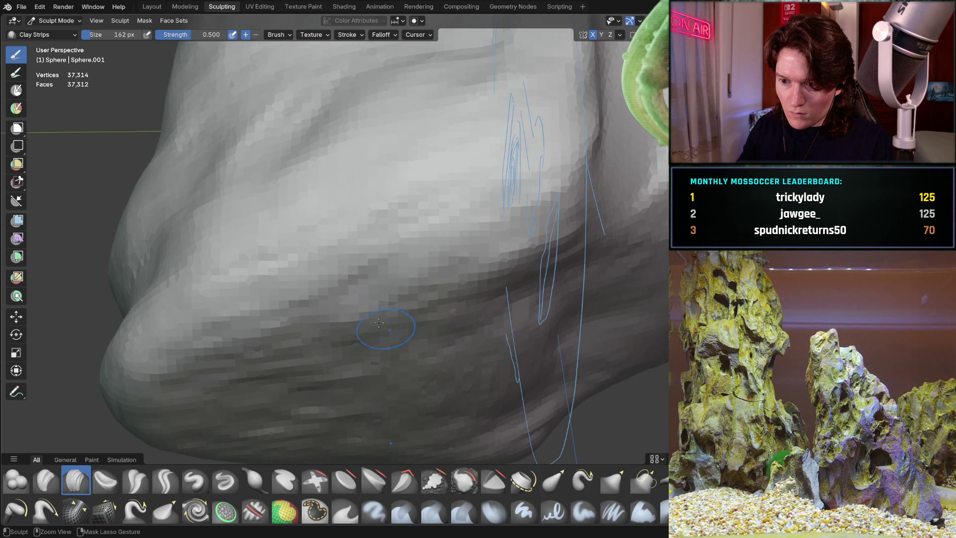
mouse_move(412, 339)
middle_down()
mouse_move(418, 328)
mouse_move(431, 346)
mouse_move(348, 340)
middle_up()
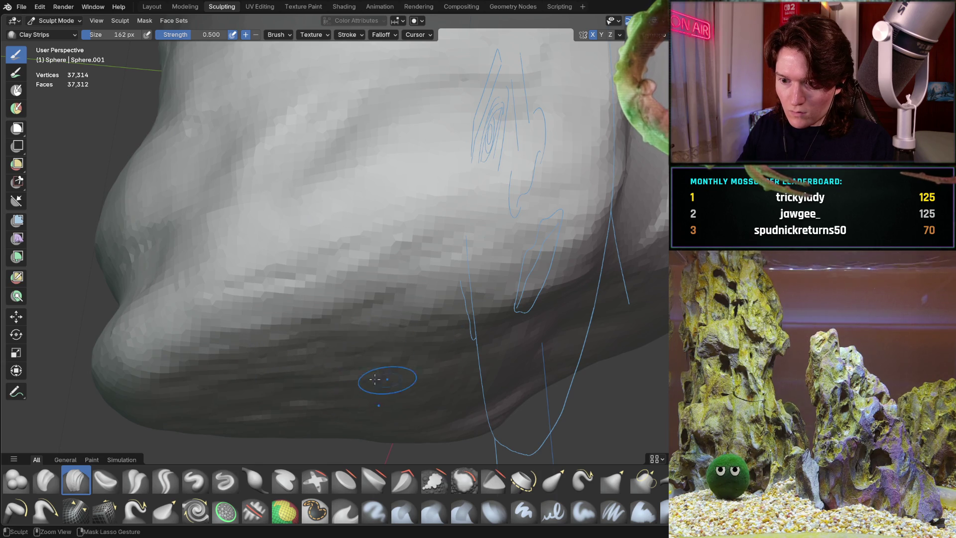
middle_drag(452, 389, 342, 315)
key(ctrl+KP_1)
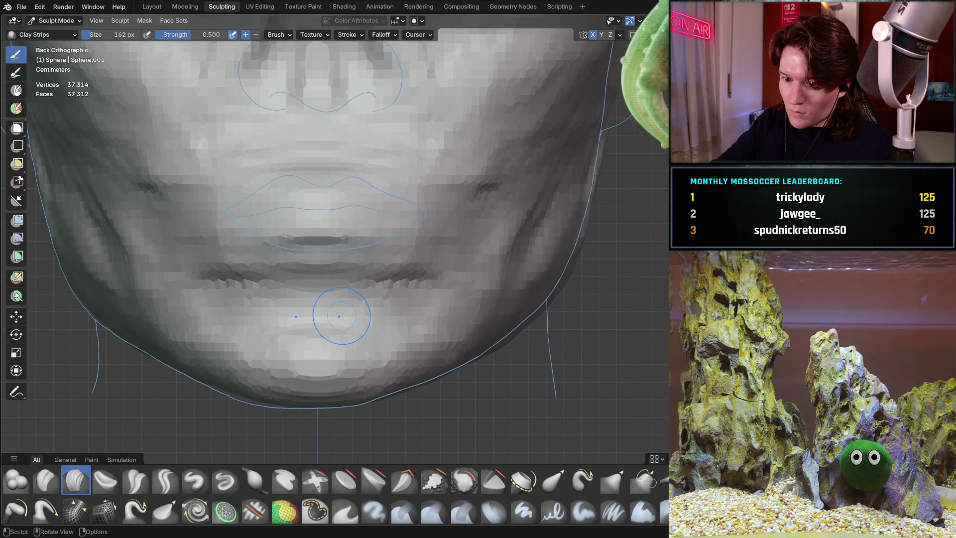
key(ctrl+KP_3)
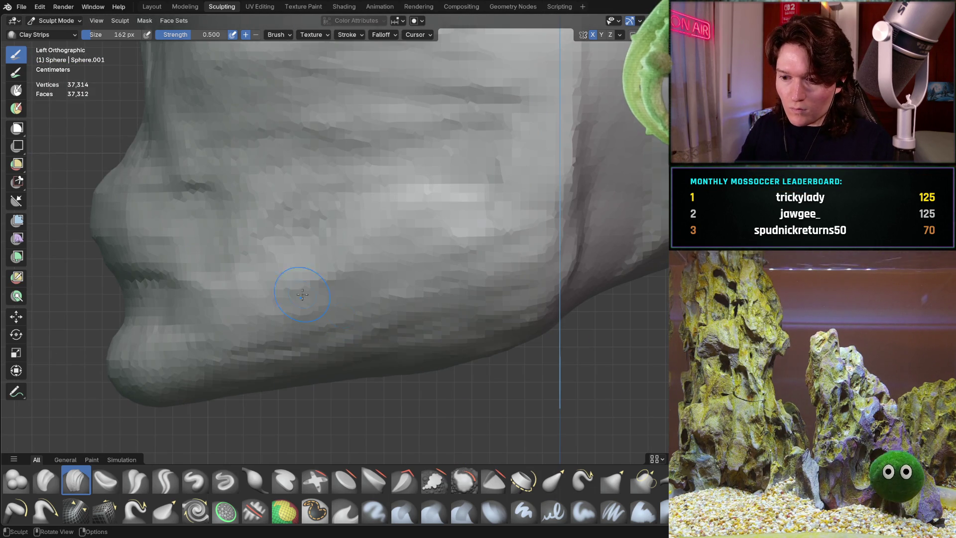
- Orbit close and wide around the jaw to review the filled-out underside
scroll(401, 256, down, 2)
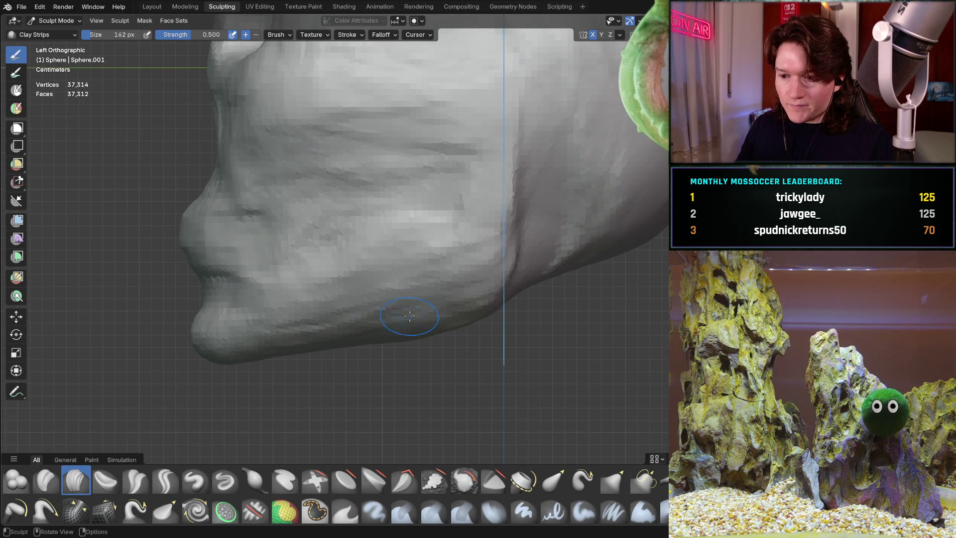
scroll(412, 359, up, 3)
middle_drag(411, 359, 412, 284)
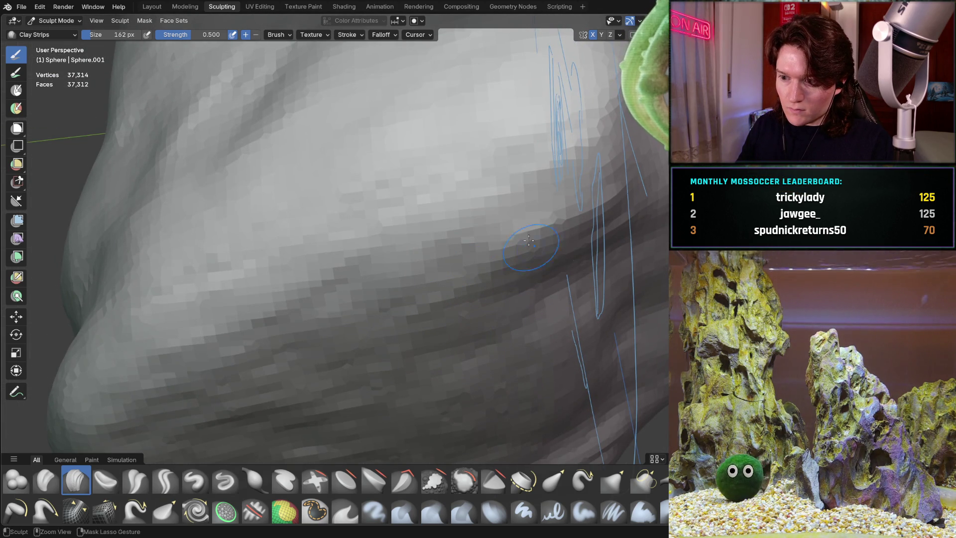
mouse_move(545, 380)
middle_down()
mouse_move(551, 294)
mouse_move(448, 247)
mouse_move(397, 289)
middle_up()
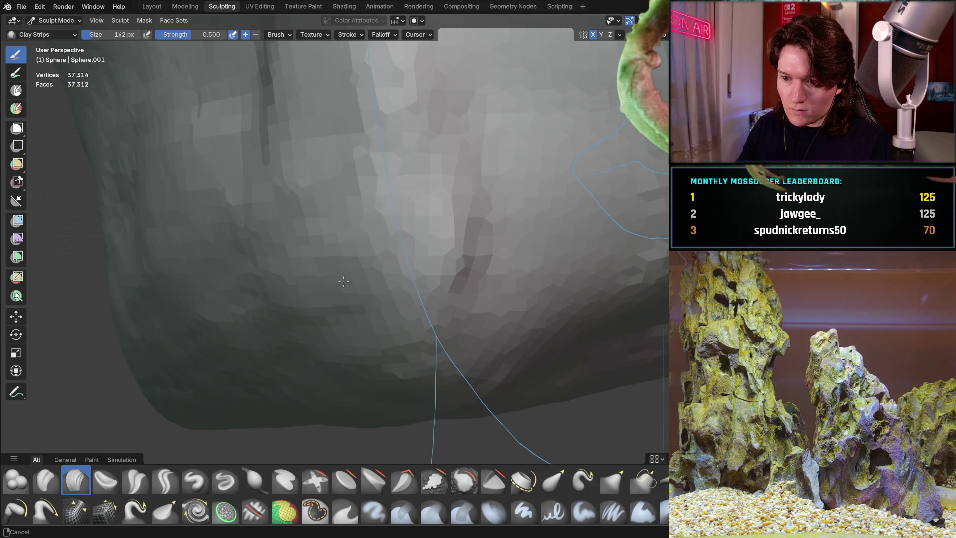
mouse_move(343, 282)
ctrl+middle_down()
mouse_move(343, 343)
mouse_move(504, 252)
mouse_move(466, 266)
mouse_move(459, 244)
ctrl+middle_up()
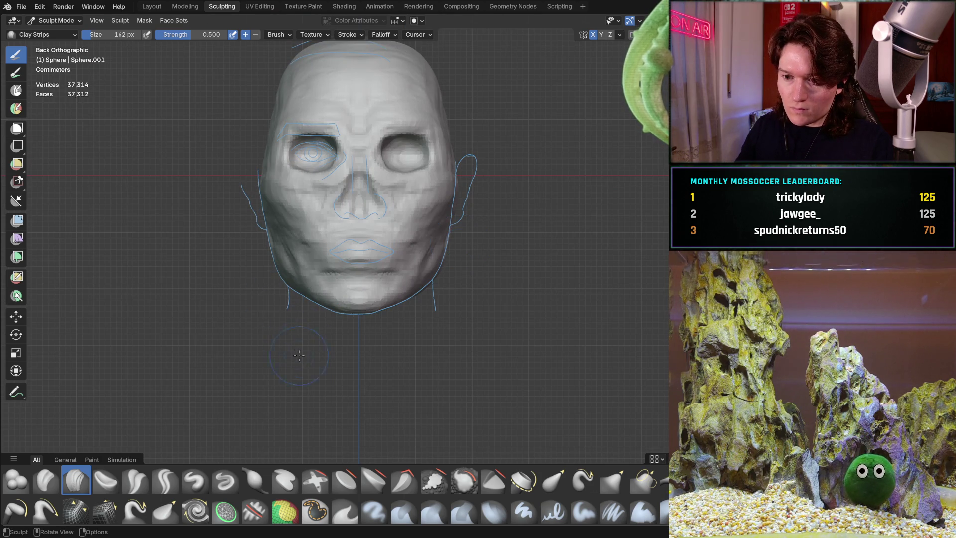
- Zoom in on the jaw and view it in side profile
middle_drag(299, 355, 388, 259)
scroll(404, 231, up, 5)
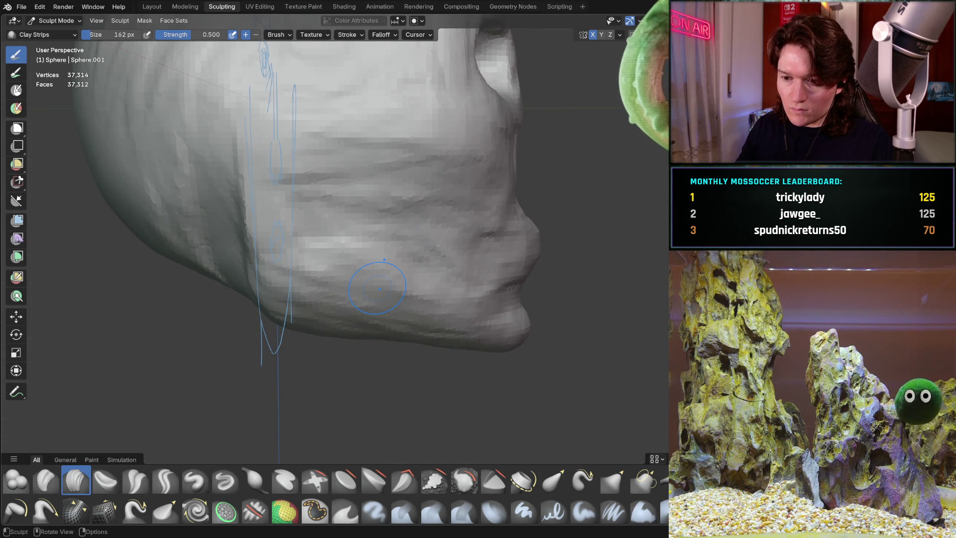
key(ctrl+KP_3)
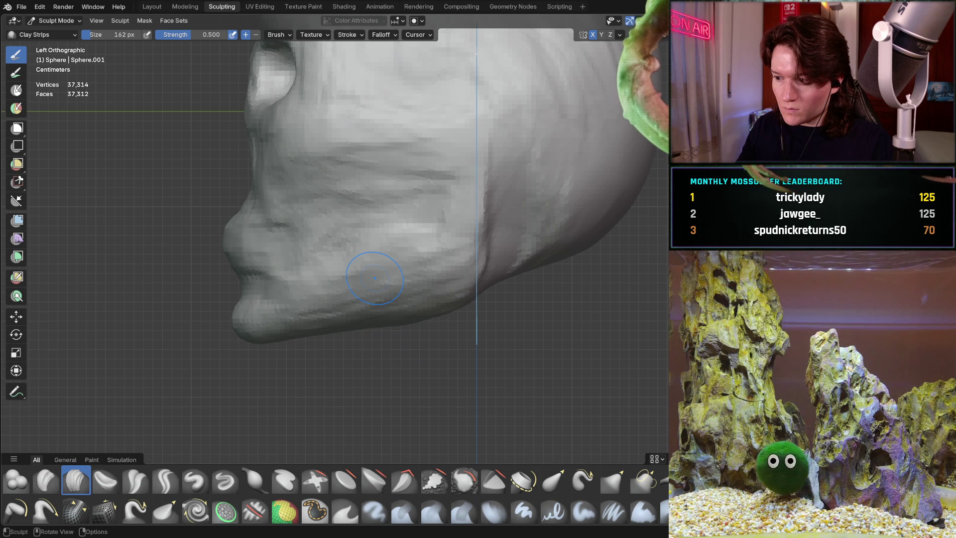
scroll(459, 306, up, 6)
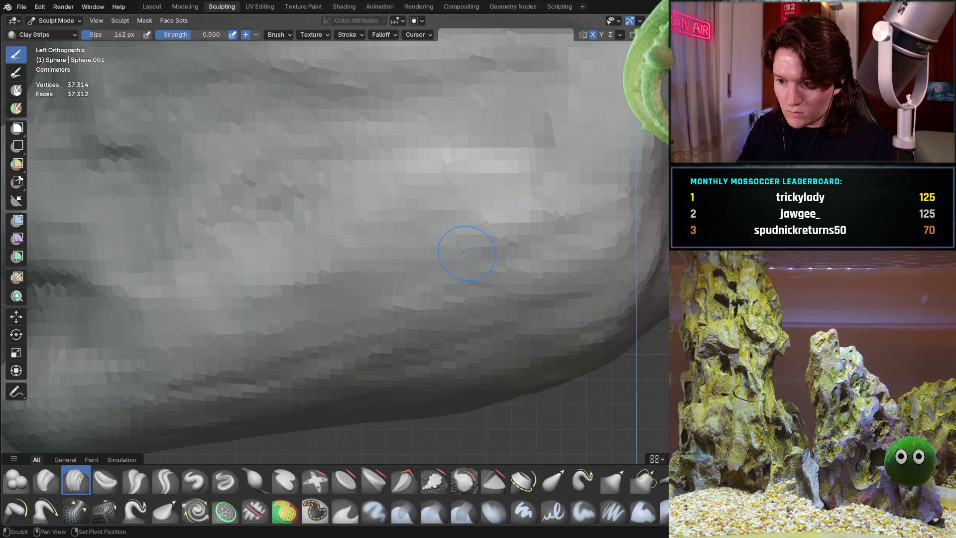
mouse_move(464, 252)
middle_down()
mouse_move(310, 277)
mouse_move(272, 246)
middle_up()
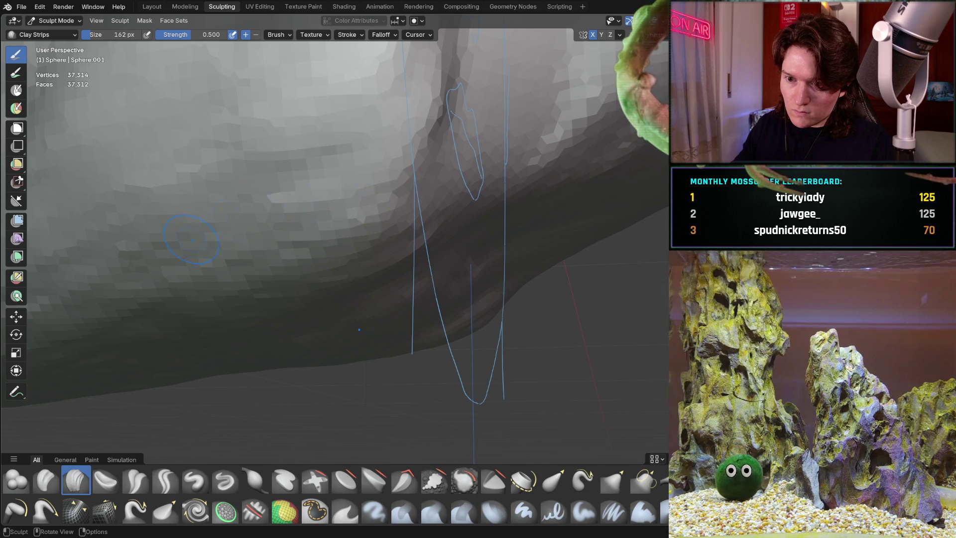
- Box-mask part of the jaw mesh, then view the lips and chin straight on
key(b)
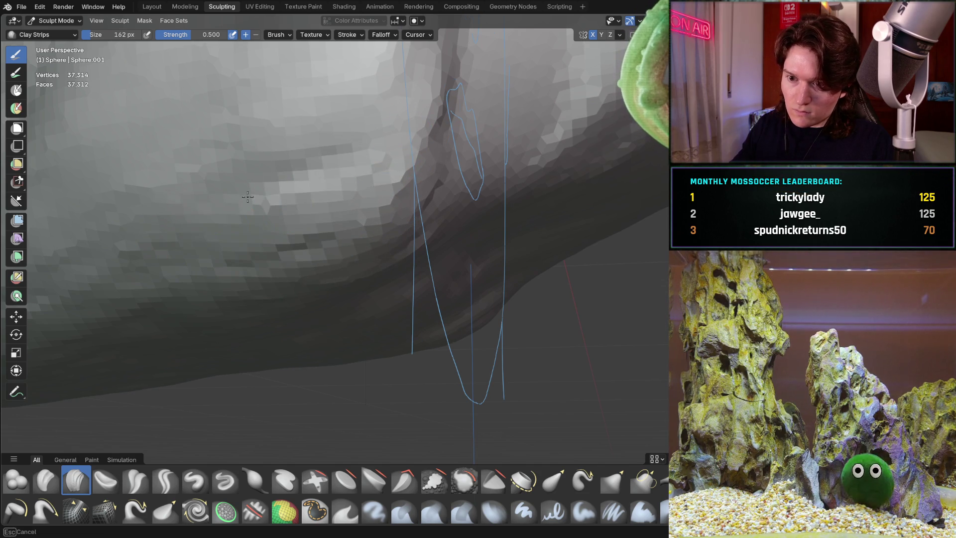
drag(247, 197, 358, 105)
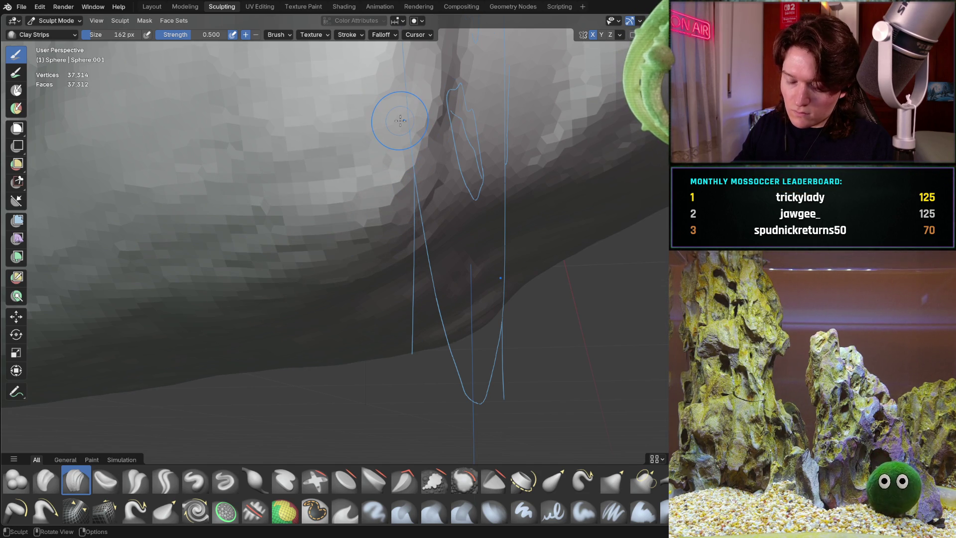
key(ctrl+KP_1)
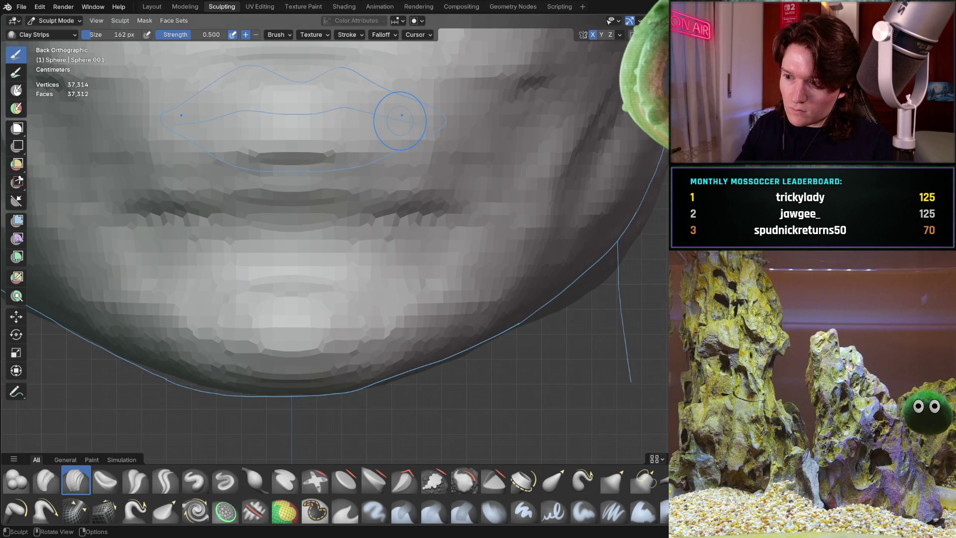
scroll(270, 315, down, 2)
scroll(239, 295, up, 2)
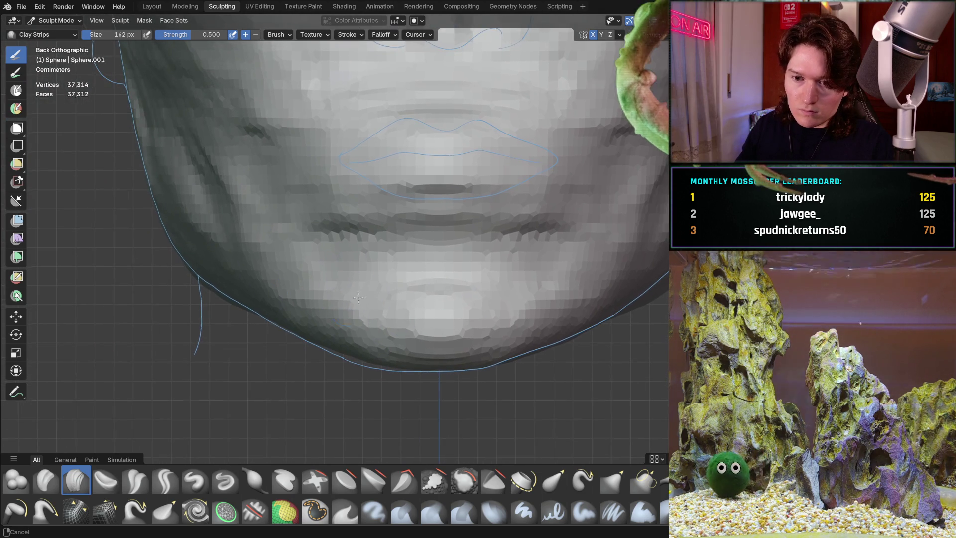
- Orbit around the chin and jaw, then compare front and side views
mouse_move(188, 273)
middle_down()
mouse_move(274, 275)
mouse_move(370, 260)
middle_up()
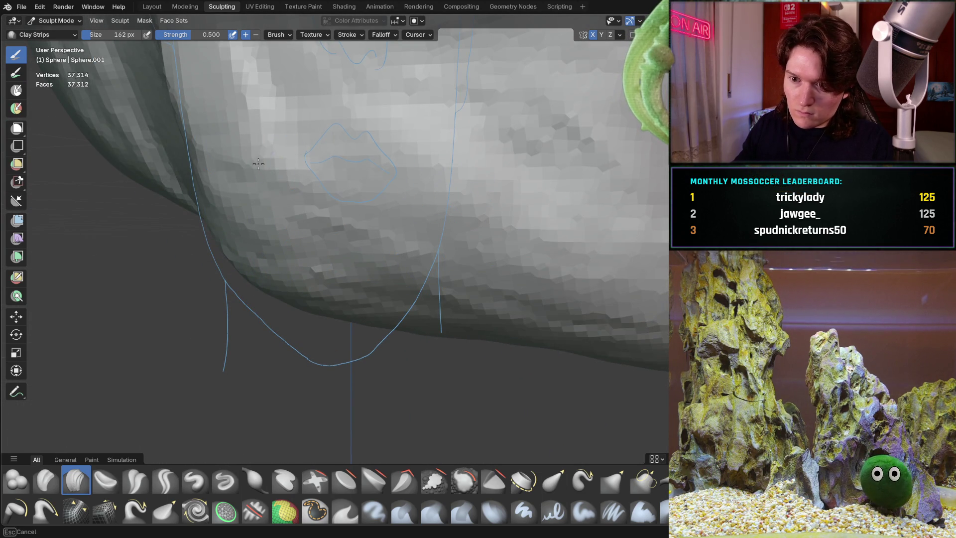
middle_drag(237, 157, 262, 159)
middle_drag(241, 193, 284, 268)
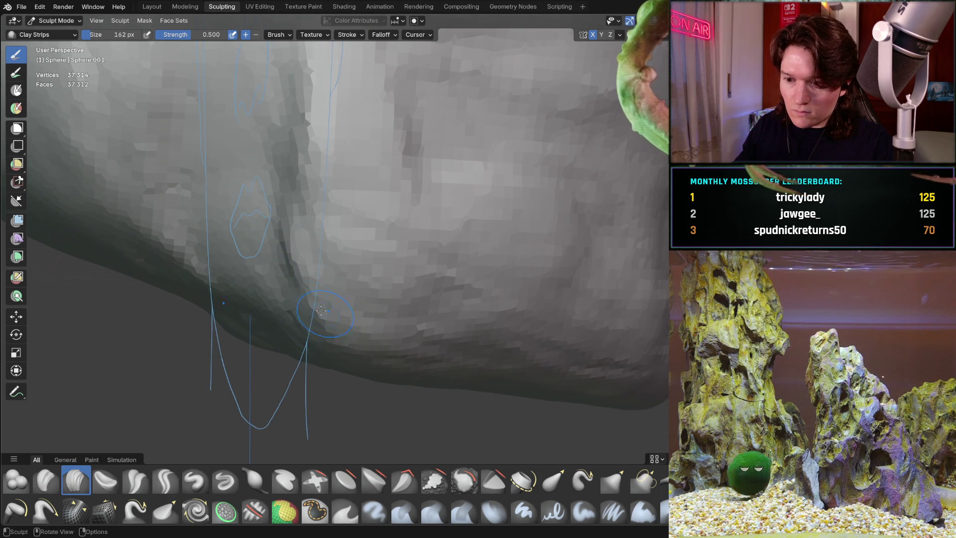
middle_drag(342, 355, 335, 326)
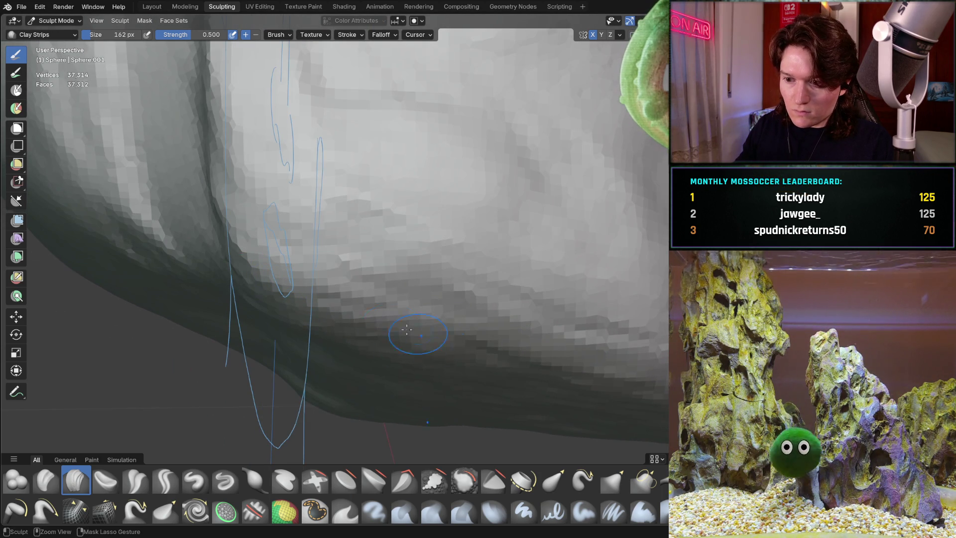
ctrl+middle_drag(408, 344, 414, 367)
middle_drag(363, 286, 367, 291)
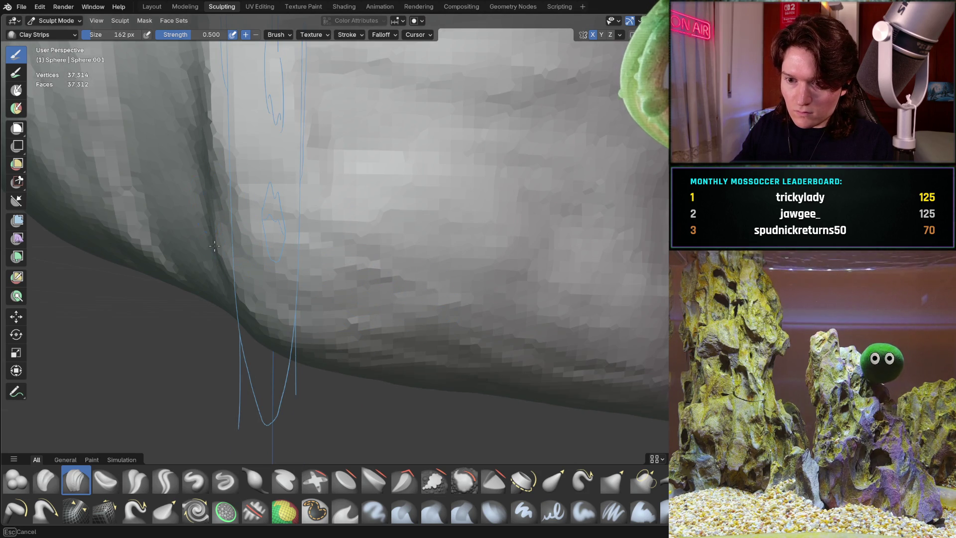
key(ctrl+KP_1)
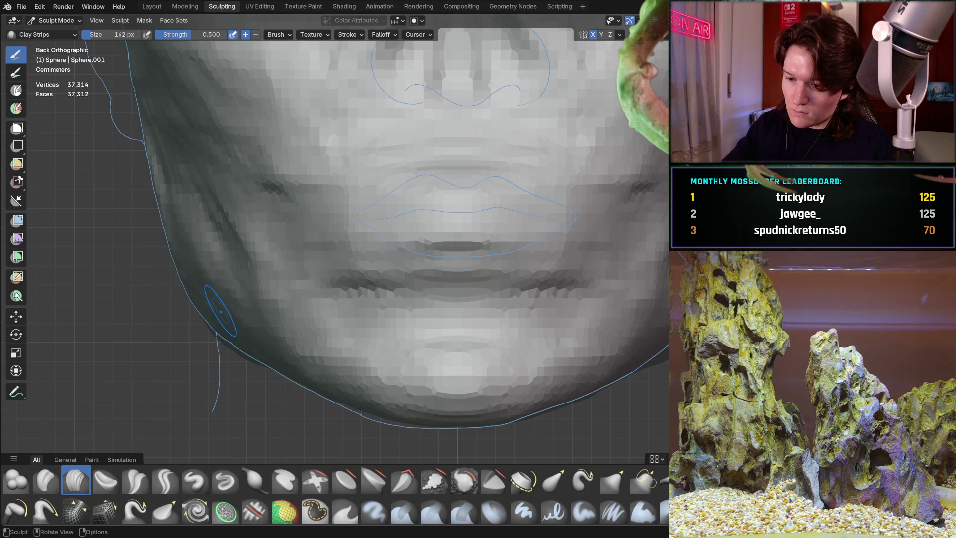
key(ctrl+KP_3)
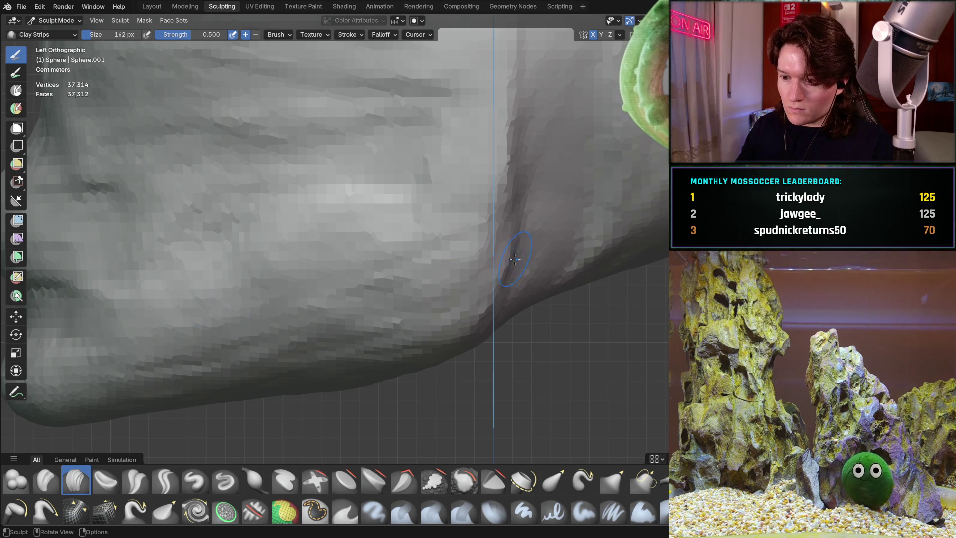
- View the jaw from below and around, comparing it with the reference lines
scroll(456, 221, down, 8)
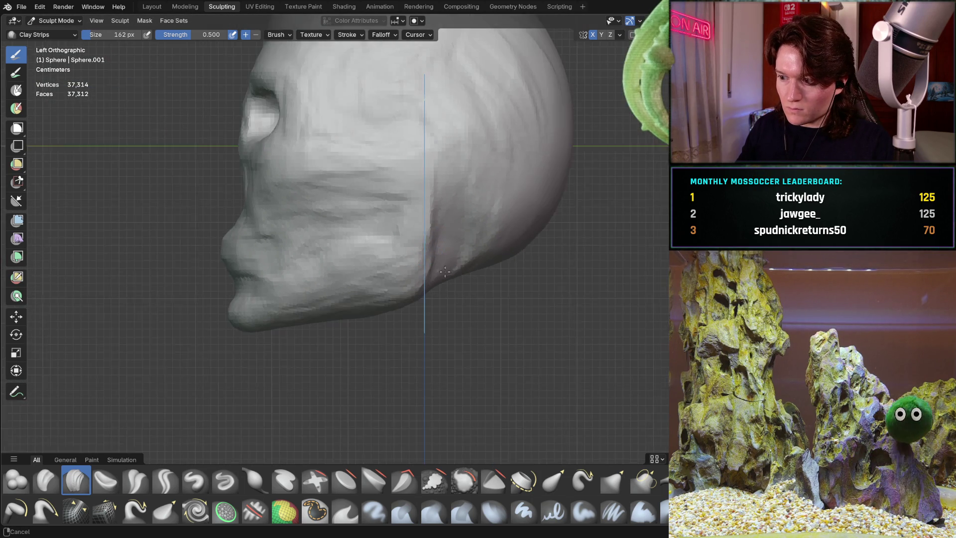
scroll(414, 248, up, 5)
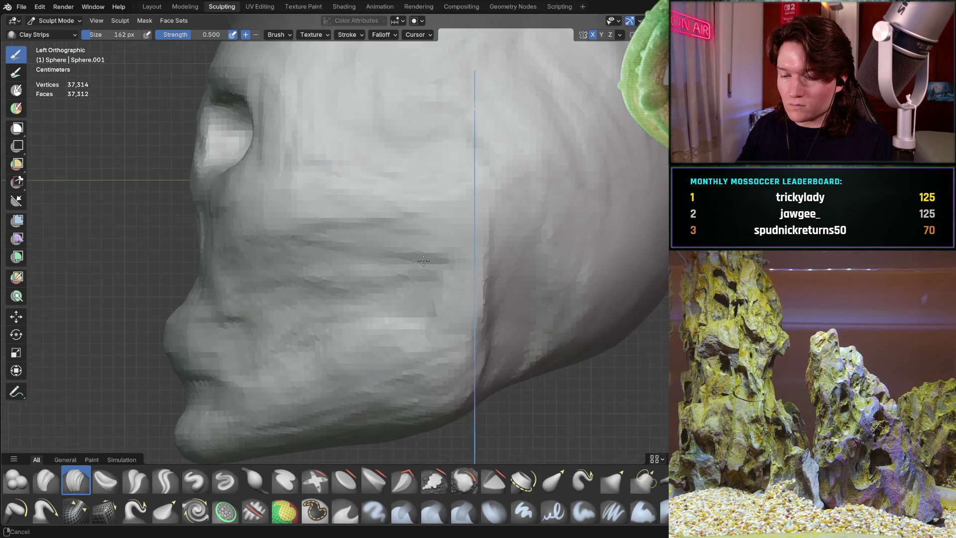
mouse_move(395, 249)
middle_down()
mouse_move(403, 305)
mouse_move(369, 288)
middle_up()
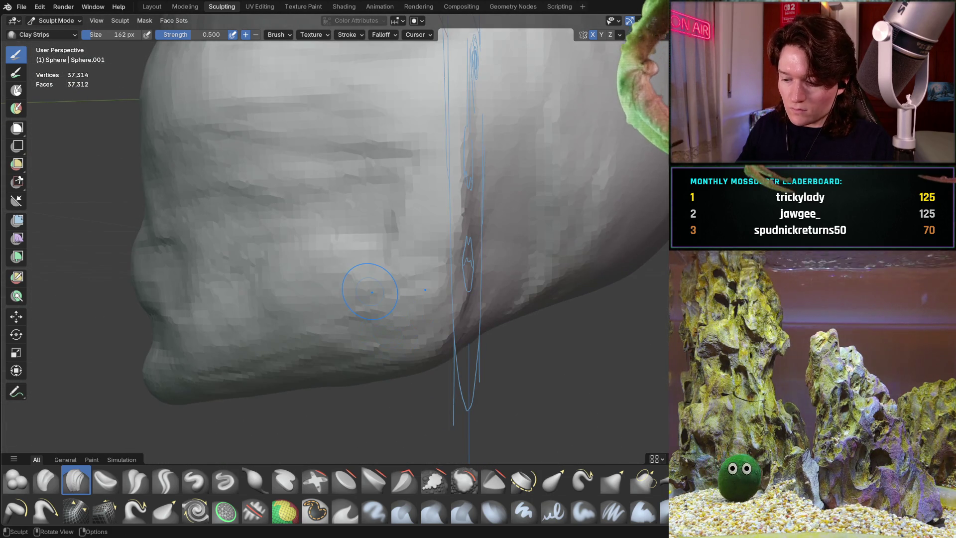
scroll(371, 293, up, 1)
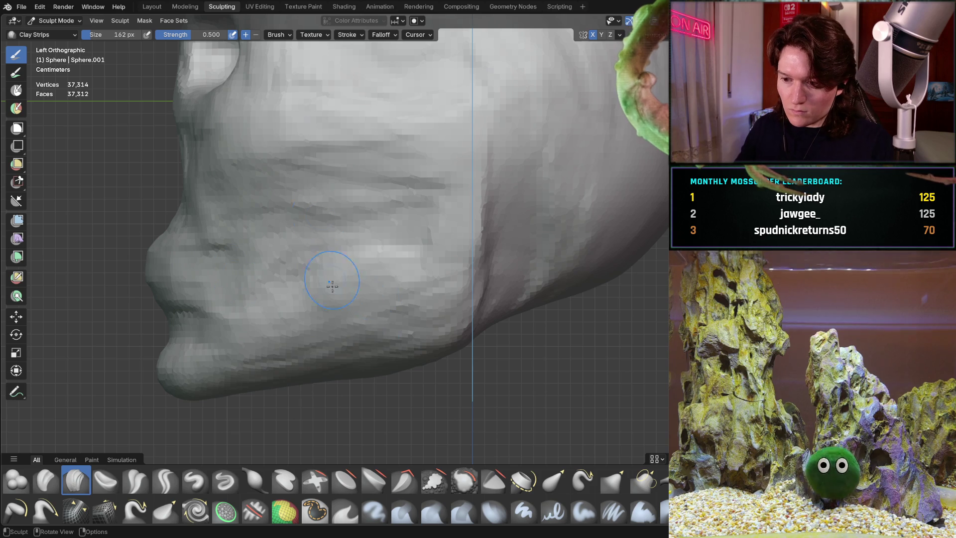
scroll(368, 387, up, 2)
mouse_move(341, 324)
middle_down()
mouse_move(406, 352)
mouse_move(352, 316)
mouse_move(305, 246)
mouse_move(359, 296)
mouse_move(319, 158)
middle_up()
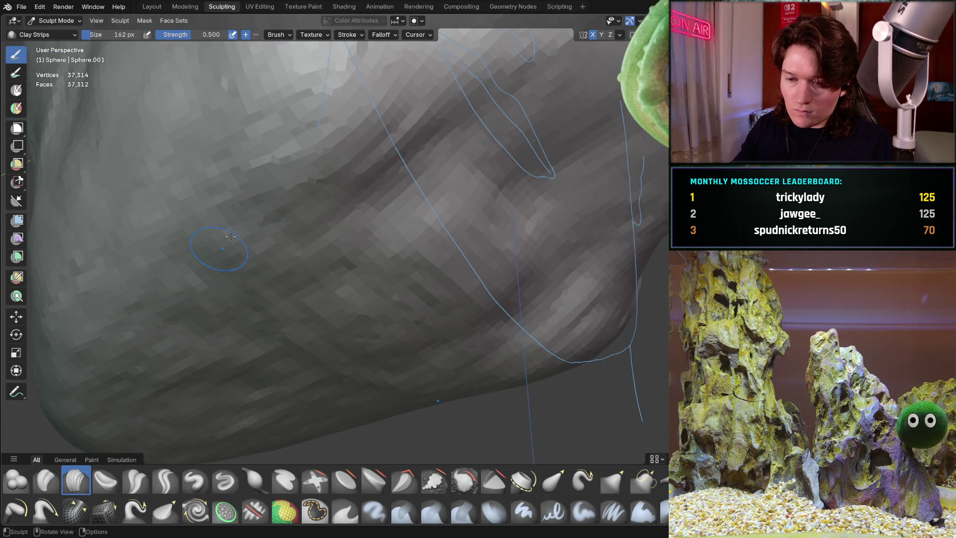
middle_drag(231, 236, 435, 316)
mouse_move(350, 336)
middle_down()
mouse_move(328, 228)
mouse_move(448, 319)
mouse_move(488, 264)
middle_up()
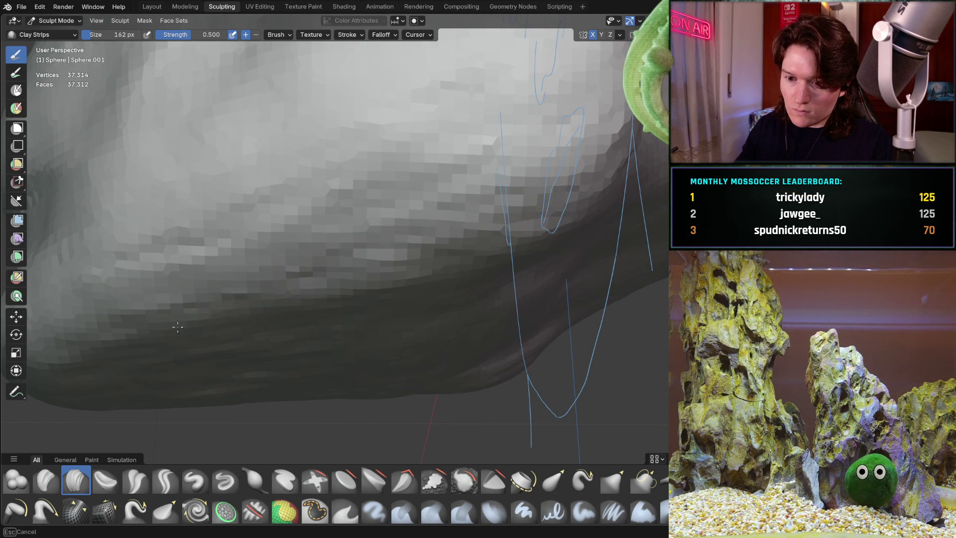
mouse_move(294, 309)
middle_down()
mouse_move(298, 298)
mouse_move(269, 300)
mouse_move(486, 262)
mouse_move(532, 277)
mouse_move(497, 292)
middle_up()
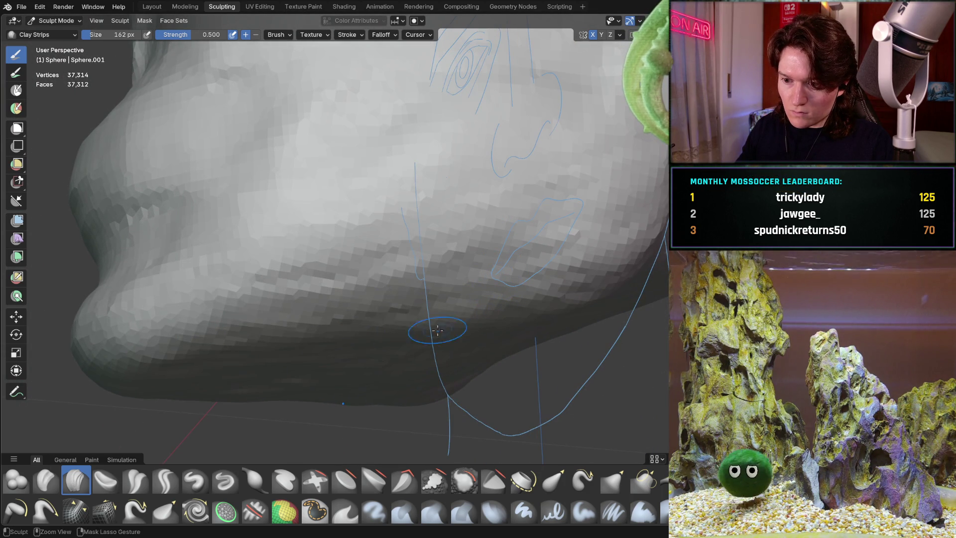
middle_drag(457, 242, 370, 270)
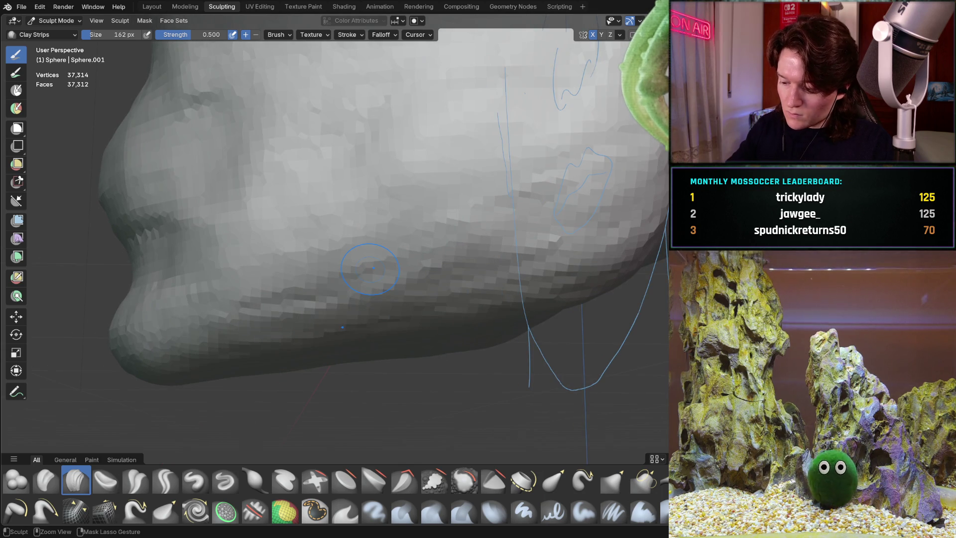
- Alternate front and side views and center a close-up on the chin's jaw edge
key(ctrl+KP_3)
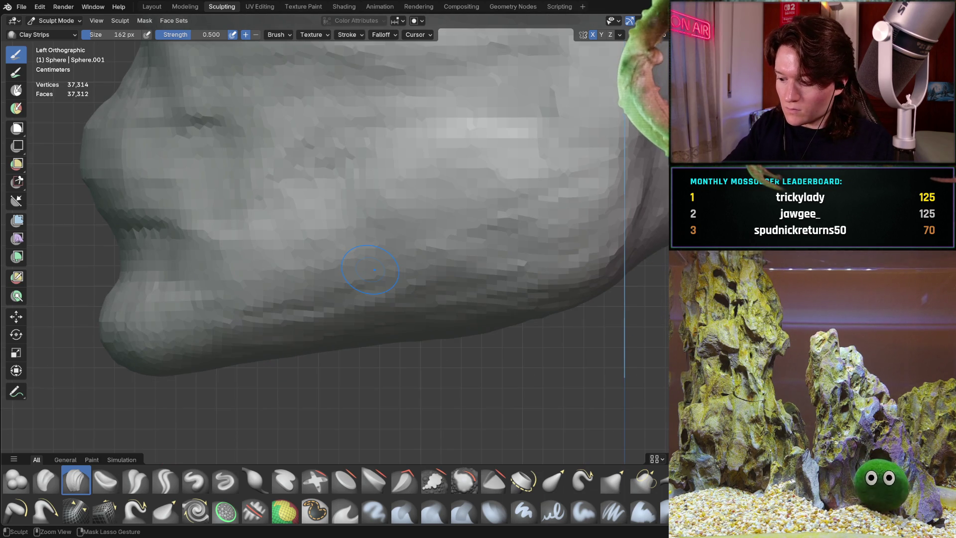
key(ctrl+KP_1)
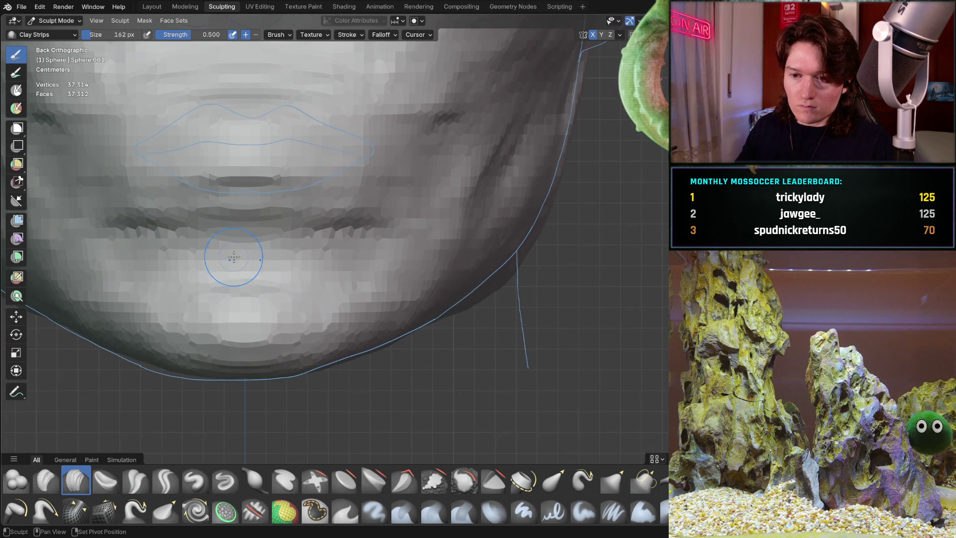
shift+middle_drag(232, 258, 453, 281)
middle_drag(362, 271, 328, 278)
key(ctrl+KP_3)
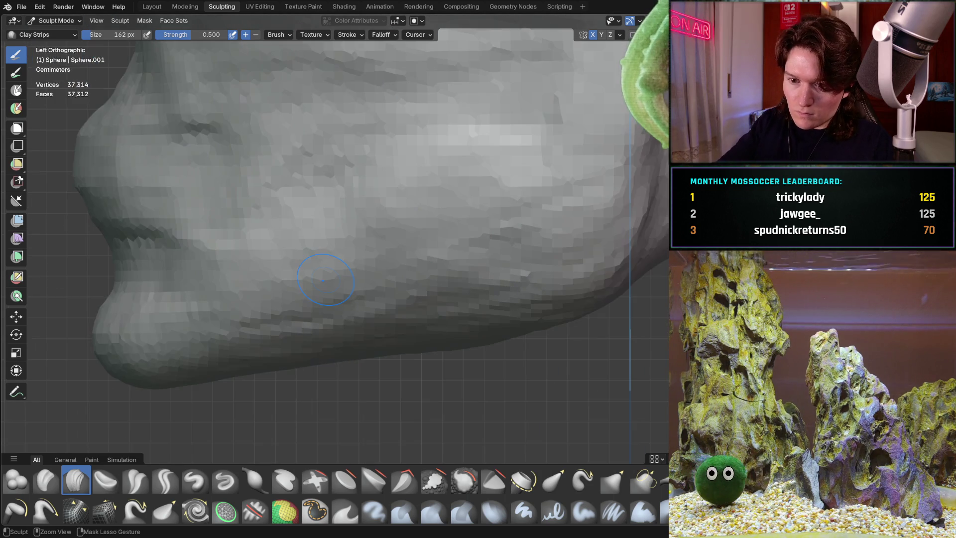
key(ctrl+KP_1)
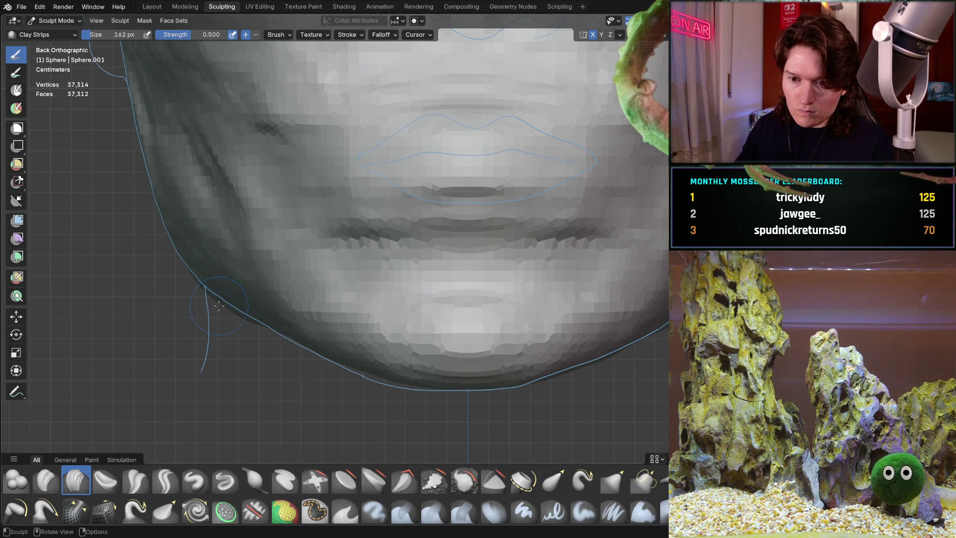
scroll(192, 314, up, 10)
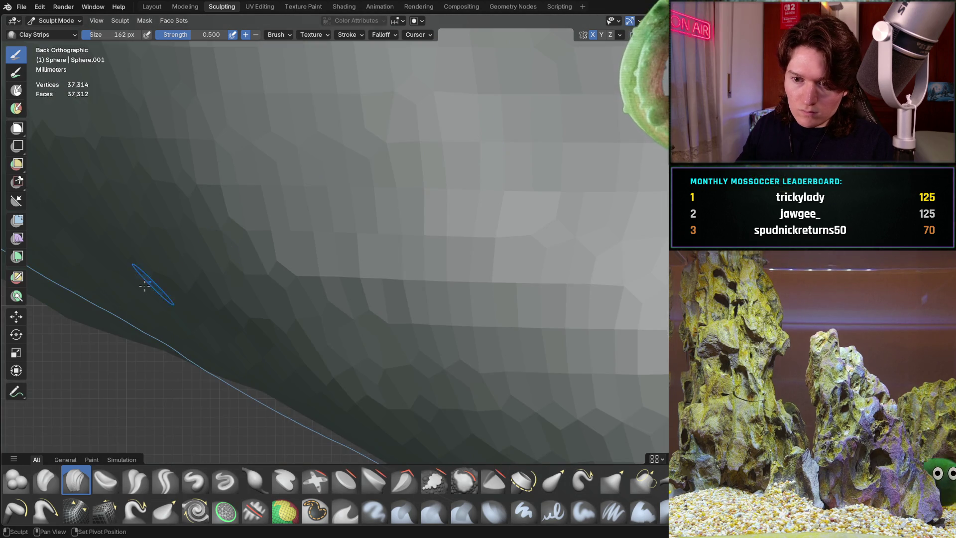
mouse_move(144, 285)
shift+middle_down()
mouse_move(342, 107)
mouse_move(388, 318)
shift+middle_up()
- Examine the jaw's lower edge and underside from several angles, ending in front view
mouse_move(405, 228)
middle_down()
mouse_move(436, 220)
mouse_move(418, 248)
mouse_move(436, 188)
mouse_move(388, 288)
middle_up()
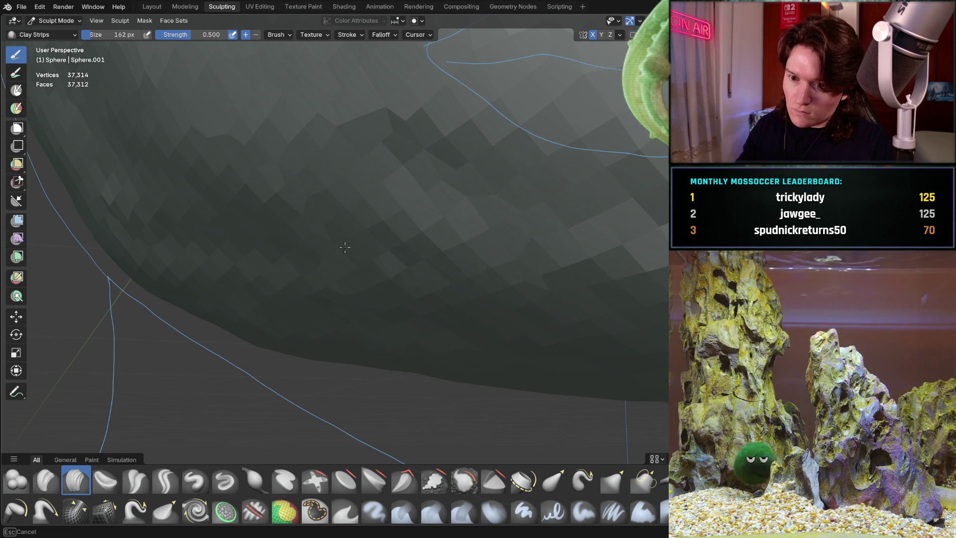
mouse_move(348, 239)
middle_down()
mouse_move(366, 217)
mouse_move(363, 194)
middle_up()
key(ctrl+KP_1)
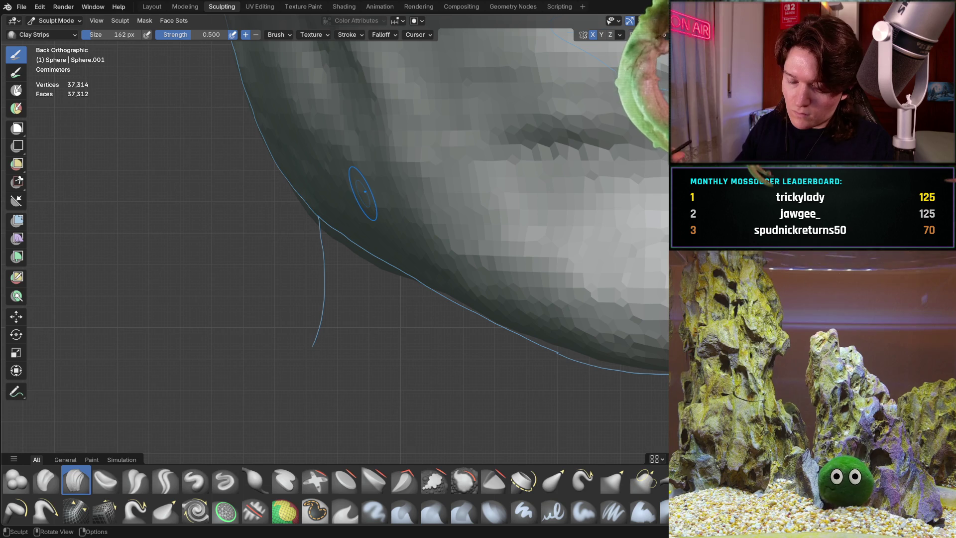
mouse_move(311, 259)
middle_down()
mouse_move(331, 245)
mouse_move(314, 337)
middle_up()
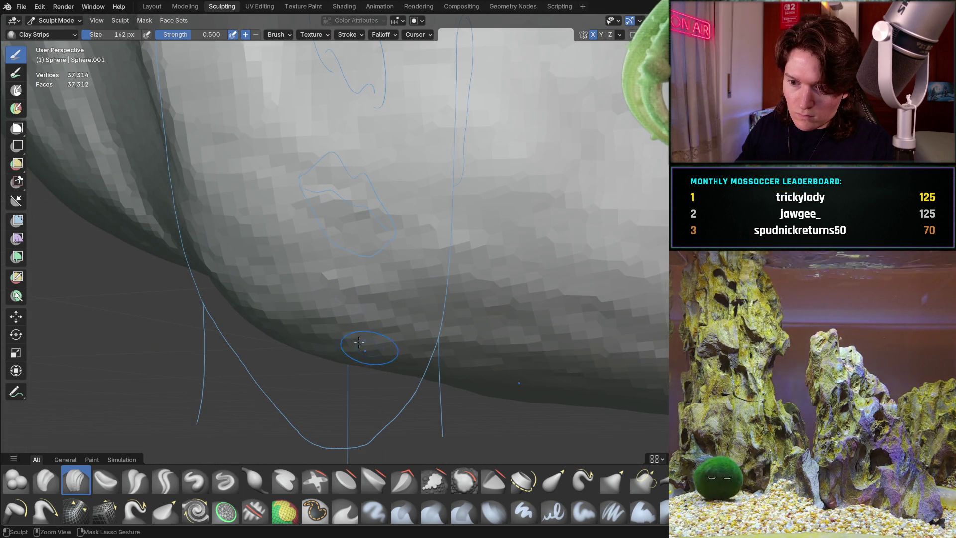
middle_drag(340, 289, 330, 289)
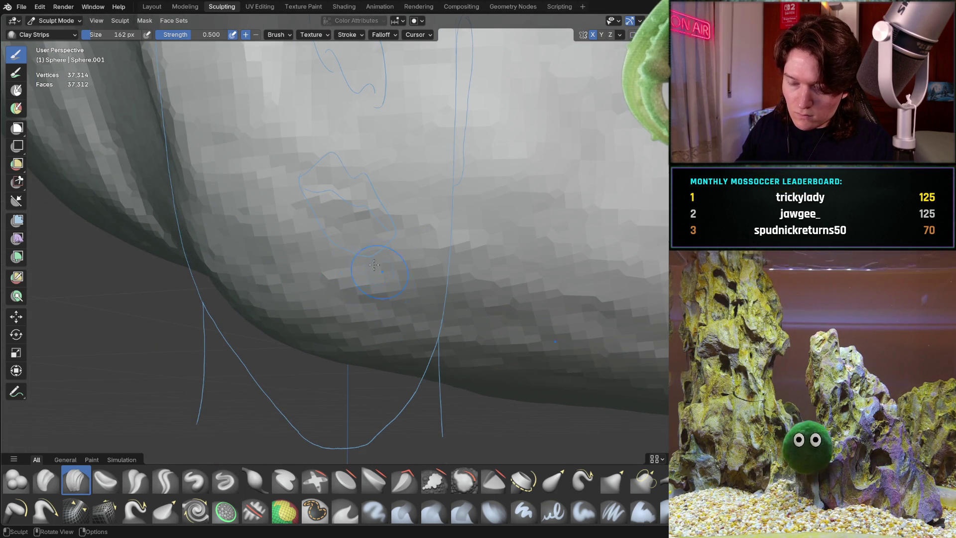
middle_drag(374, 265, 397, 296)
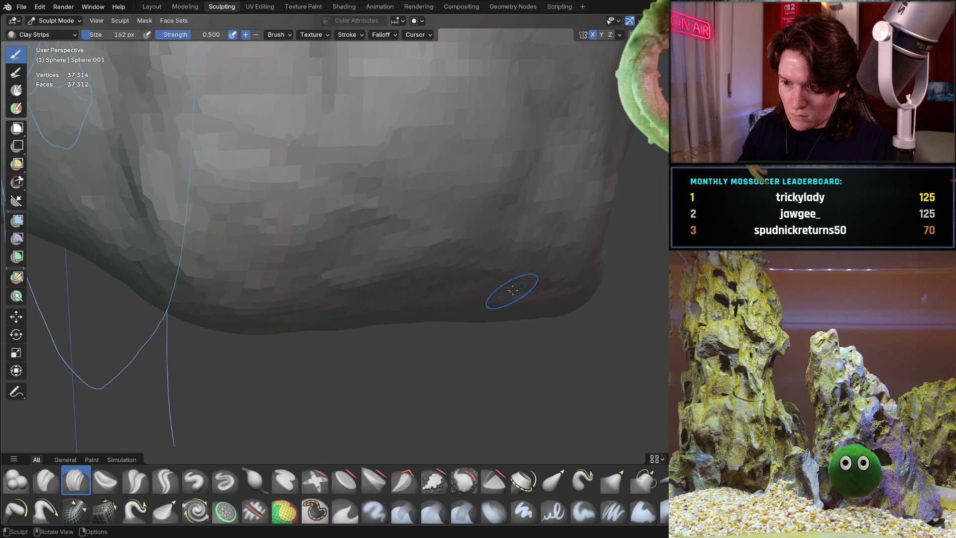
middle_drag(495, 271, 493, 302)
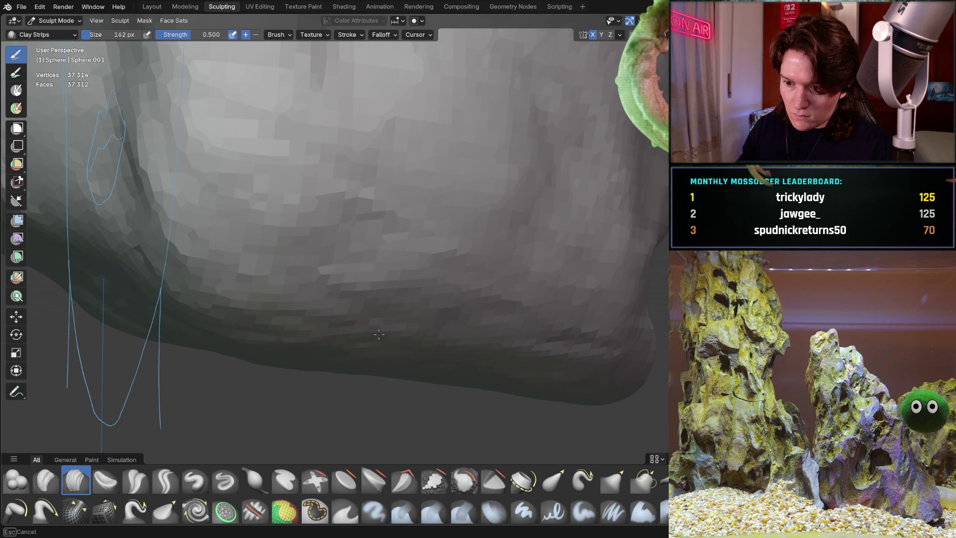
mouse_move(523, 312)
middle_down()
mouse_move(488, 284)
mouse_move(432, 327)
mouse_move(296, 351)
middle_up()
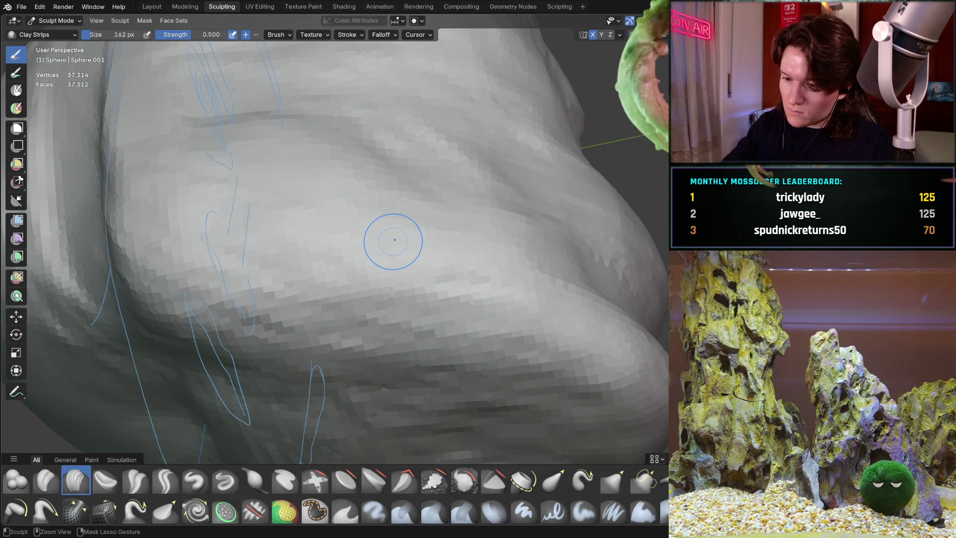
key(ctrl+KP_1)
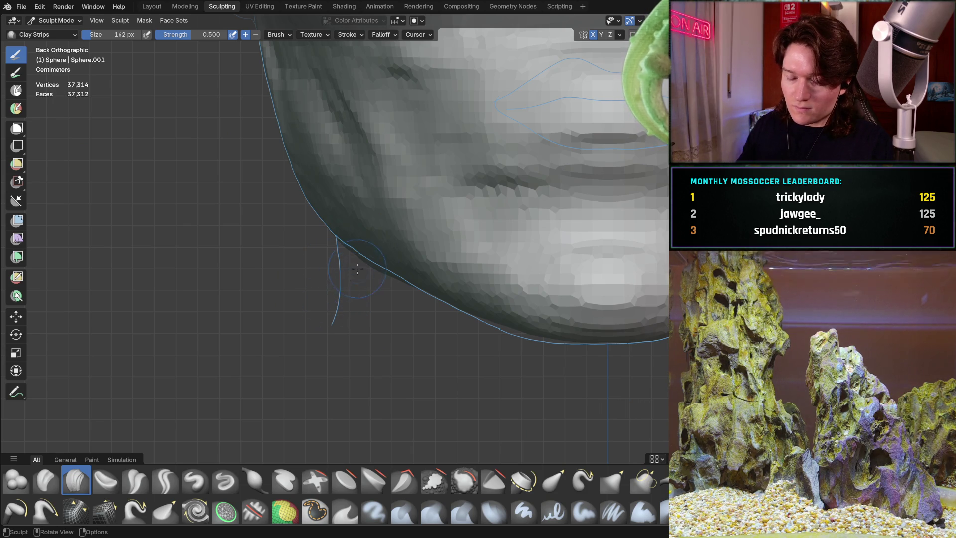
scroll(357, 269, up, 2)
scroll(373, 294, up, 4)
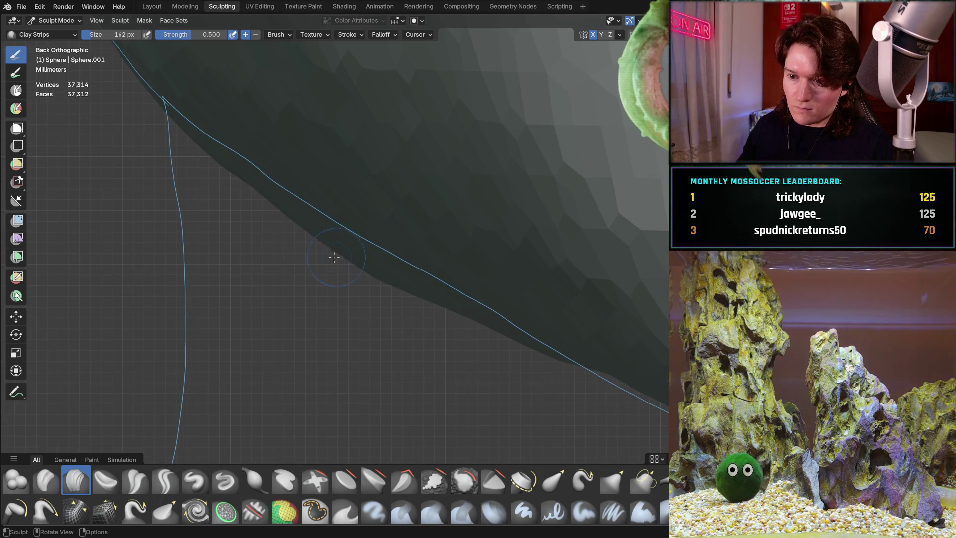
mouse_move(289, 276)
middle_down()
mouse_move(303, 267)
mouse_move(218, 288)
mouse_move(246, 251)
middle_up()
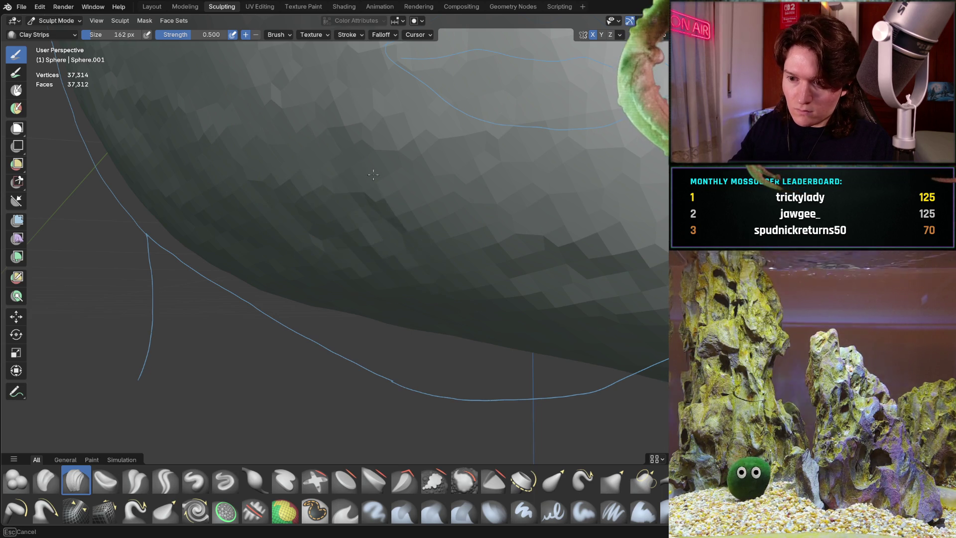
mouse_move(456, 197)
ctrl+middle_down()
mouse_move(405, 261)
mouse_move(352, 261)
ctrl+middle_up()
key(ctrl+KP_1)
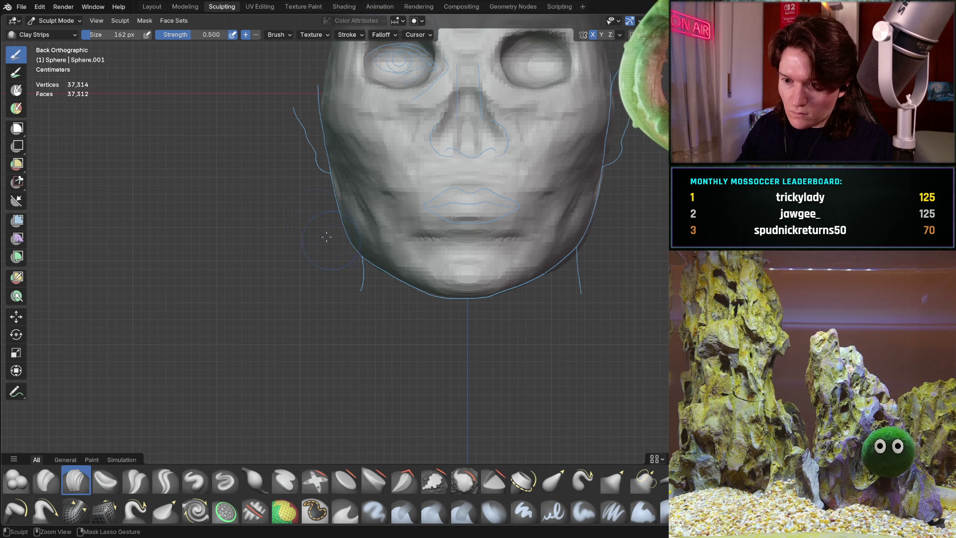
mouse_move(350, 299)
ctrl+middle_down()
mouse_move(412, 213)
mouse_move(342, 261)
mouse_move(326, 290)
ctrl+middle_up()
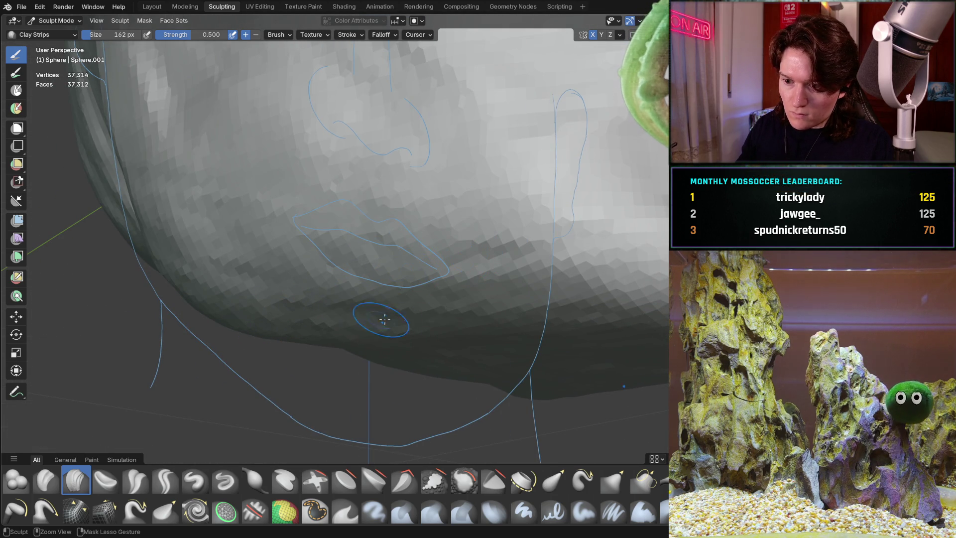
middle_drag(385, 319, 458, 240)
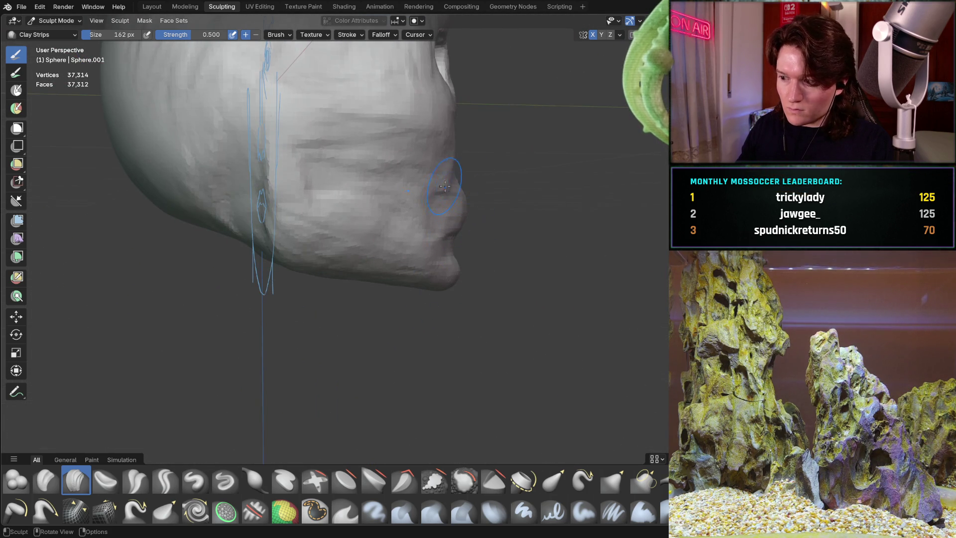
mouse_move(444, 186)
middle_down()
mouse_move(384, 221)
mouse_move(486, 265)
mouse_move(469, 211)
mouse_move(424, 247)
middle_up()
- Tilt from the front view to inspect the head and the underside of the chin
key(ctrl+KP_1)
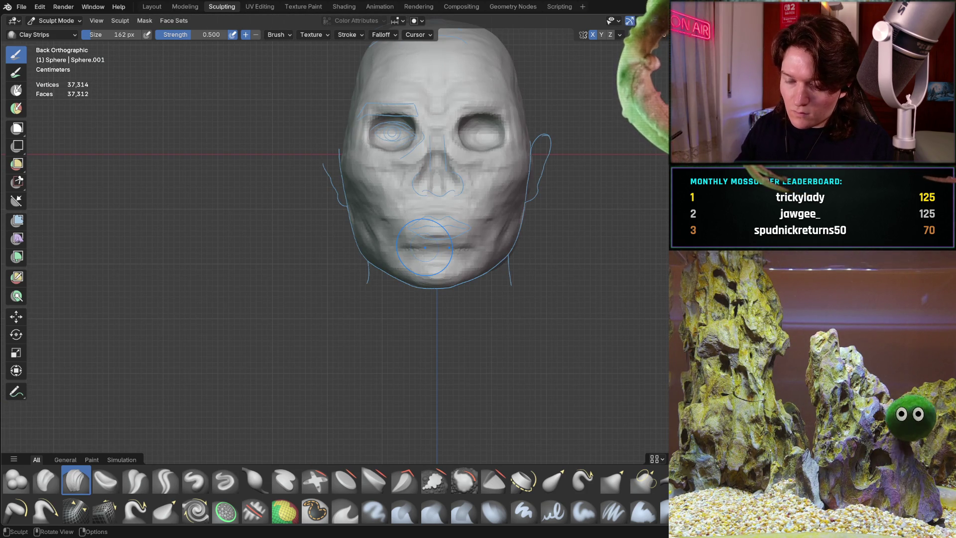
scroll(367, 267, up, 5)
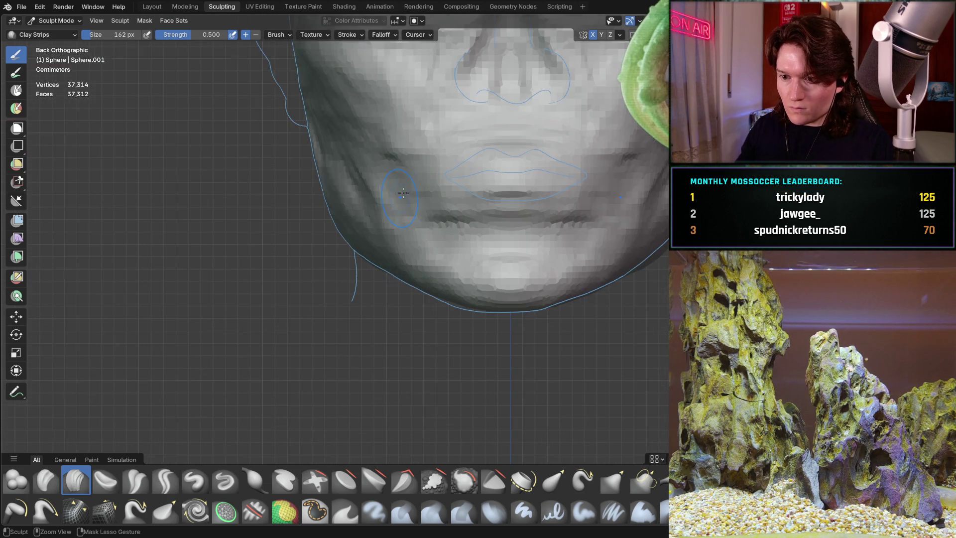
mouse_move(367, 264)
middle_down()
mouse_move(353, 230)
mouse_move(463, 338)
middle_up()
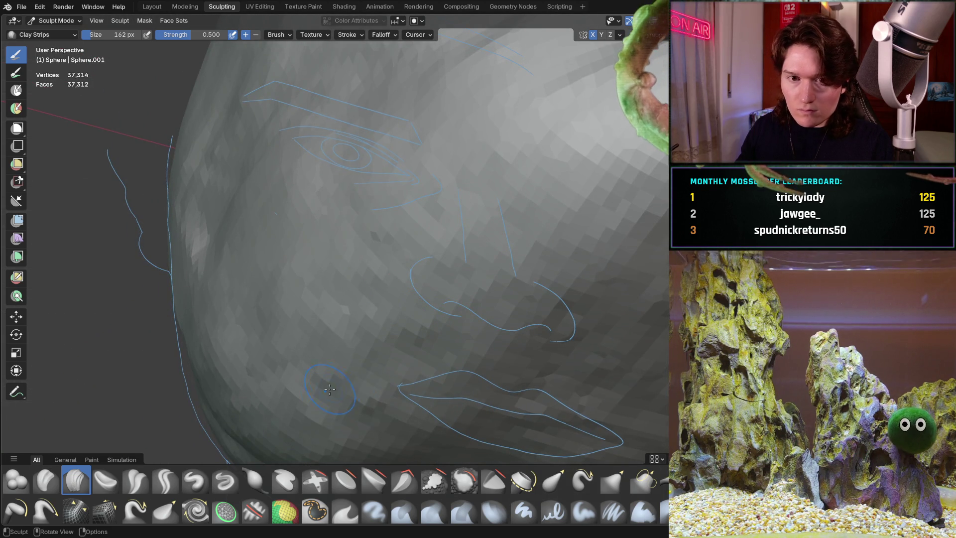
middle_drag(330, 390, 387, 324)
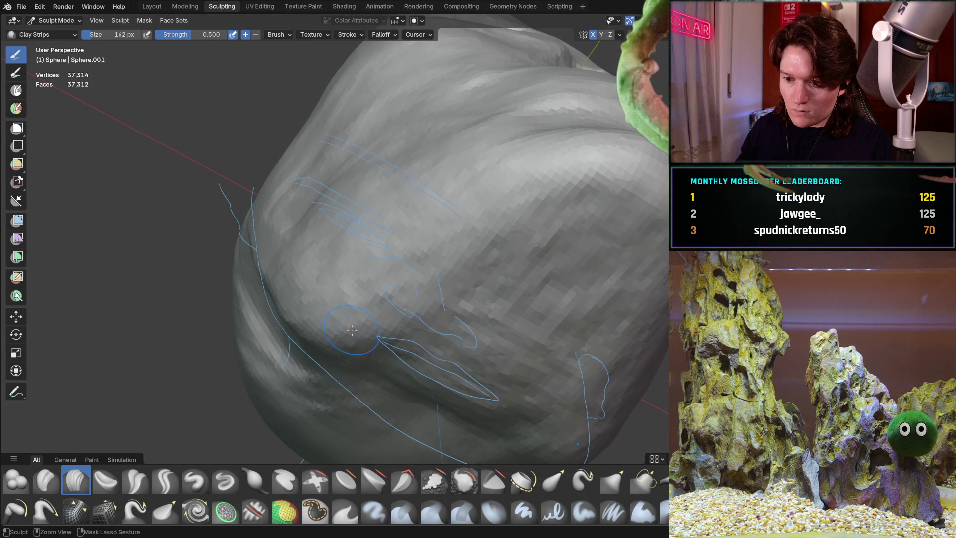
mouse_move(499, 227)
middle_down()
mouse_move(518, 277)
mouse_move(507, 260)
middle_up()
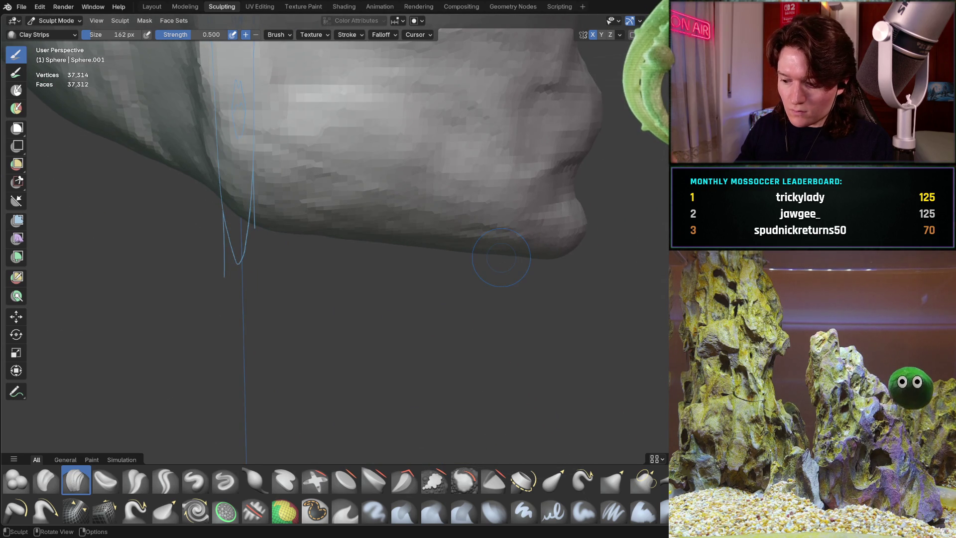
- Frame the jaw edge beside the blue outline in back ortho and stroke Clay Strips along it
key(ctrl+KP_1)
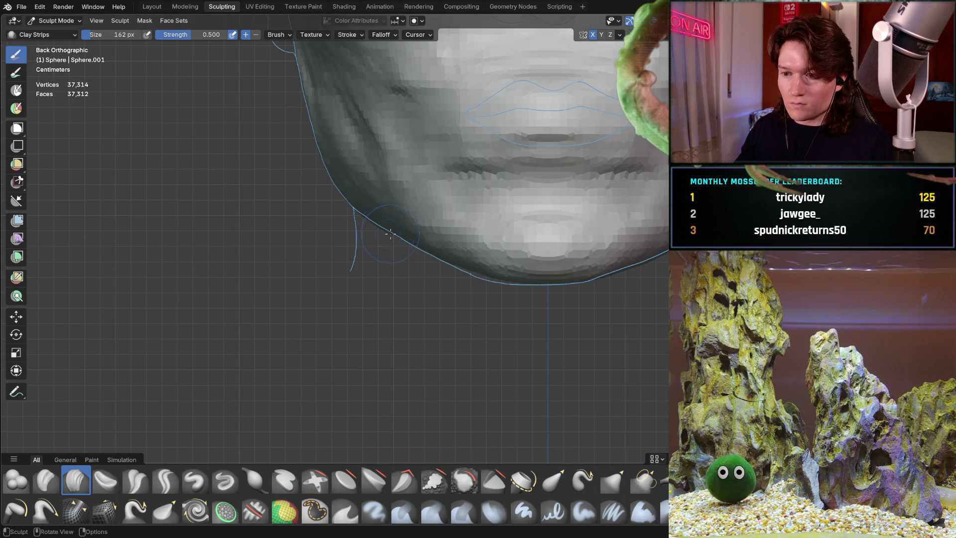
scroll(378, 208, up, 5)
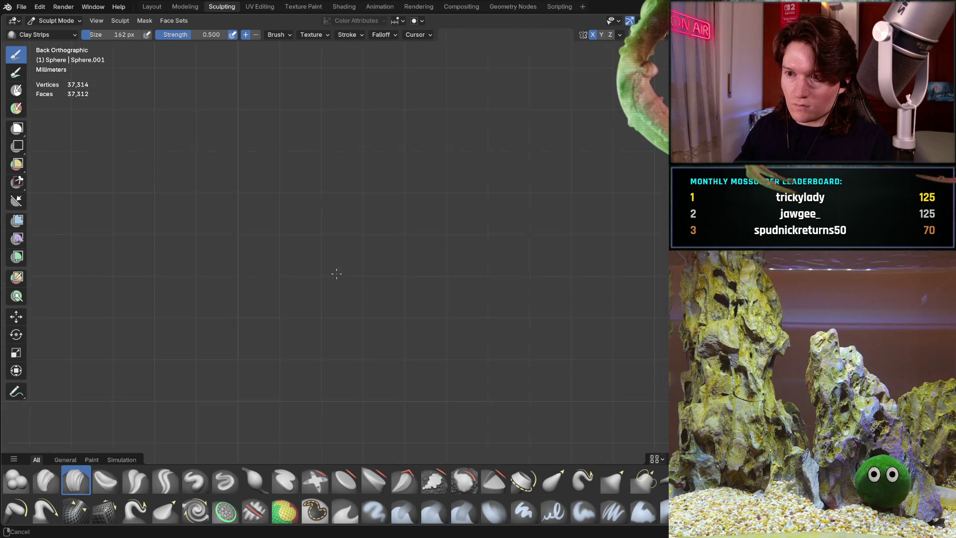
mouse_move(339, 160)
shift+middle_down()
mouse_move(335, 209)
mouse_move(297, 228)
mouse_move(368, 291)
mouse_move(446, 233)
mouse_move(393, 363)
mouse_move(401, 367)
shift+middle_up()
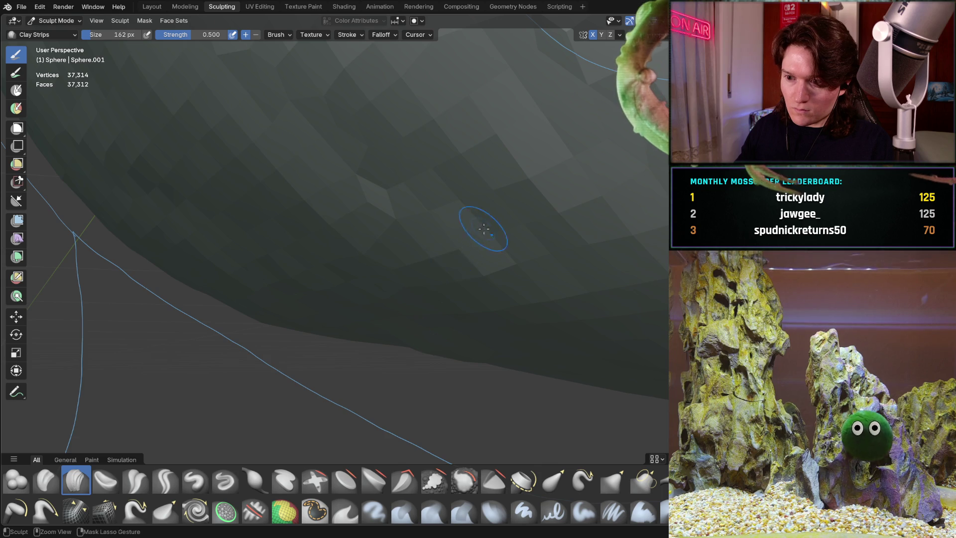
mouse_move(484, 229)
alt+middle_down()
mouse_move(459, 267)
mouse_move(427, 278)
mouse_move(348, 262)
mouse_move(371, 271)
alt+middle_up()
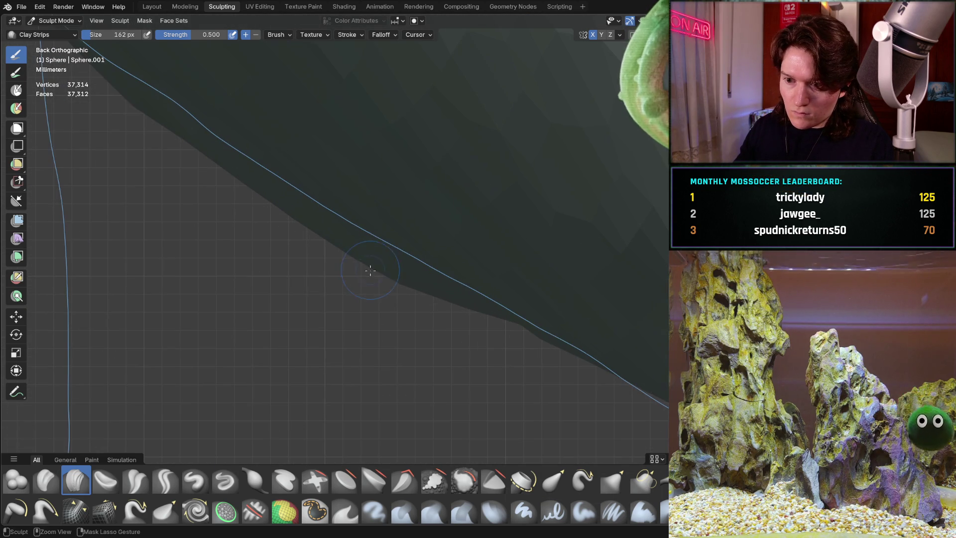
mouse_move(355, 247)
mouse_down()
mouse_move(423, 282)
mouse_move(410, 273)
mouse_up()
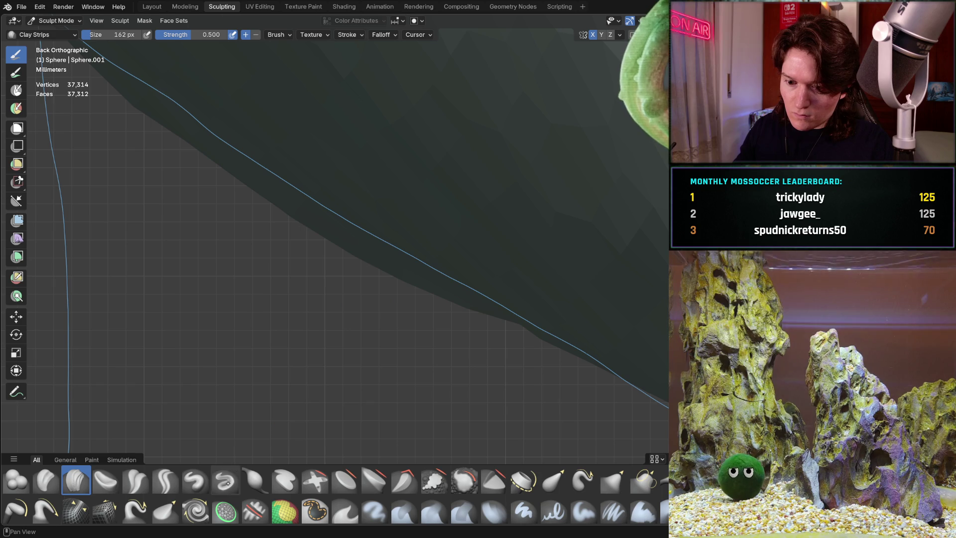
- With the Grab brush at 420 px, pull jaw-edge sections toward the blue outline
key(g)
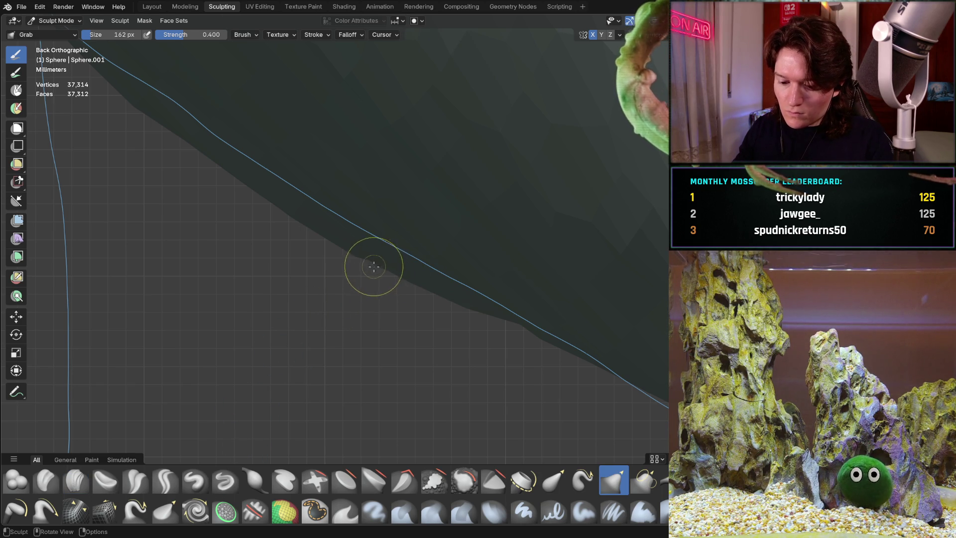
key(f)
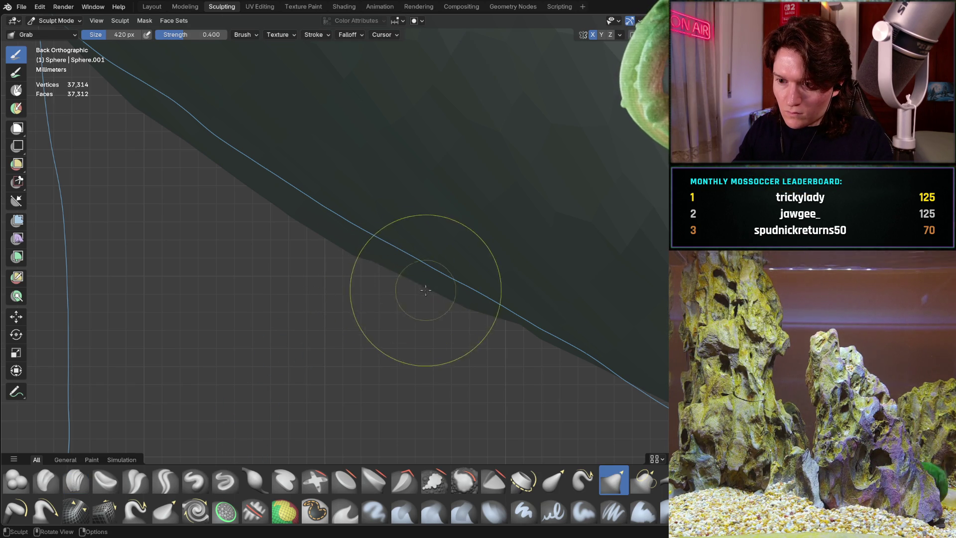
drag(466, 305, 464, 287)
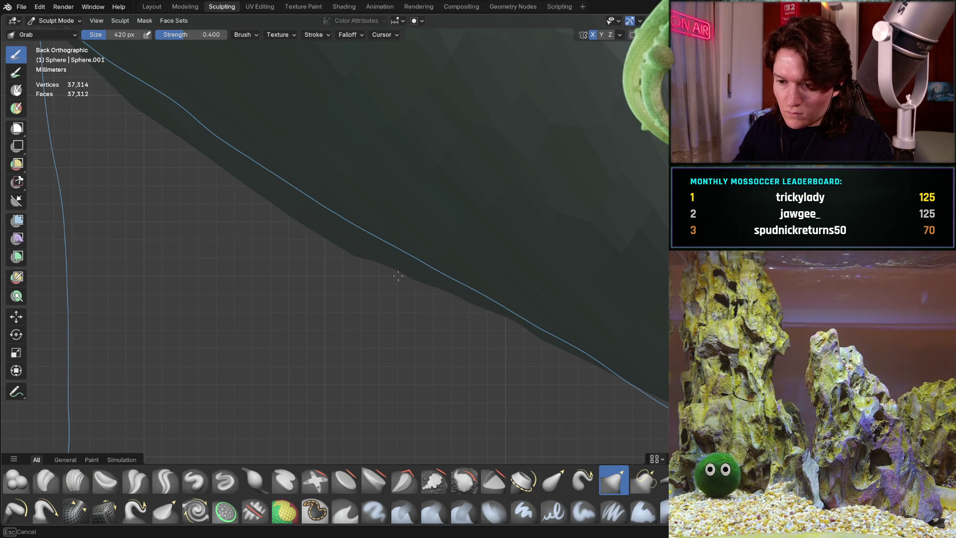
drag(398, 277, 367, 256)
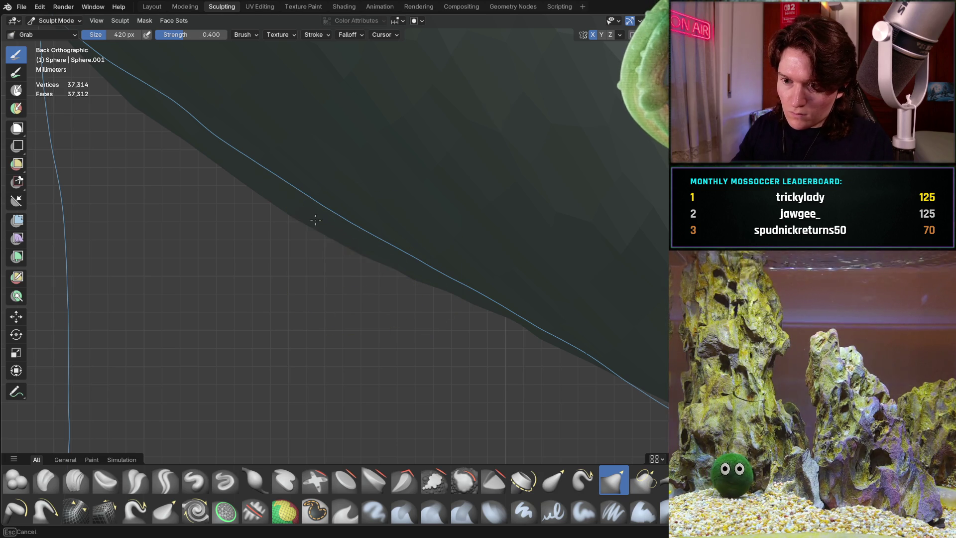
drag(316, 219, 279, 195)
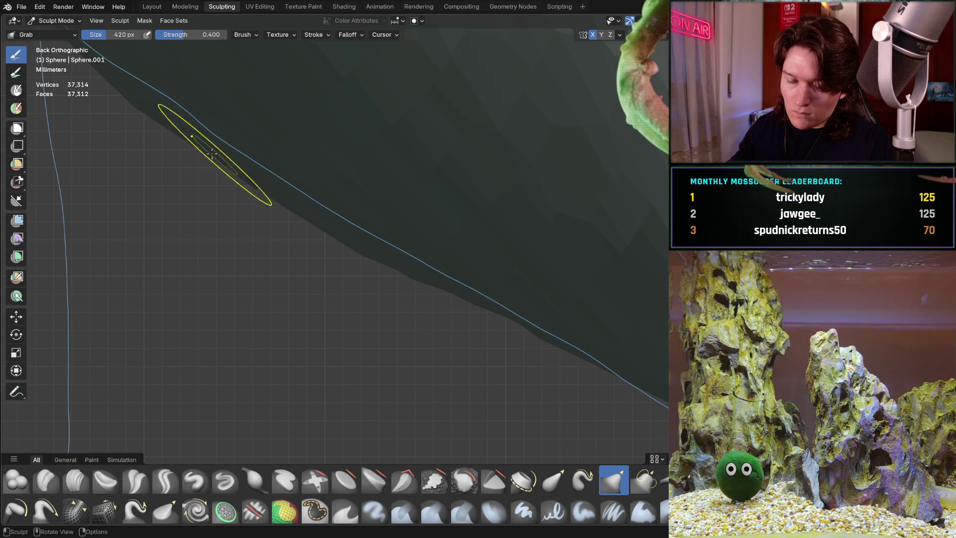
mouse_move(159, 123)
mouse_down()
mouse_move(154, 97)
mouse_move(165, 90)
mouse_move(202, 134)
mouse_move(231, 145)
mouse_up()
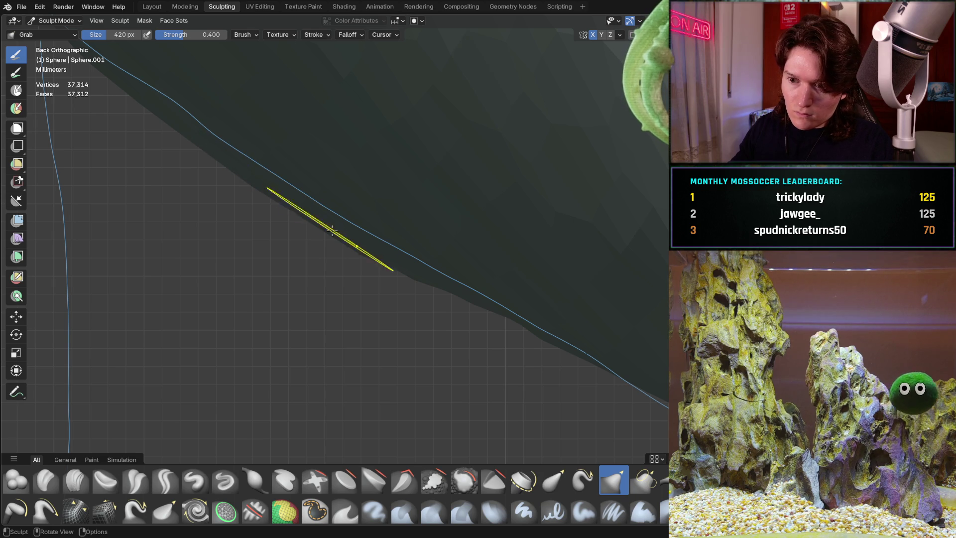
drag(355, 244, 380, 259)
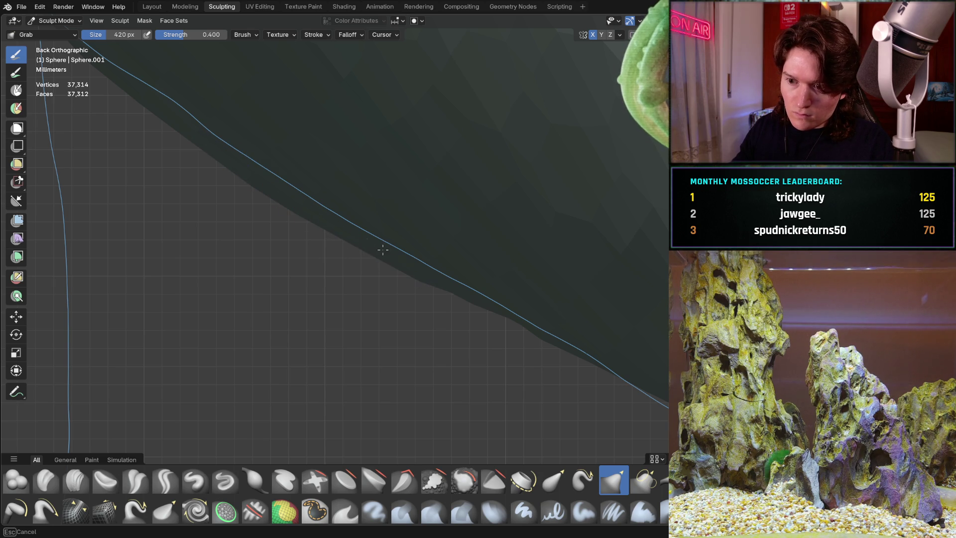
drag(462, 302, 303, 216)
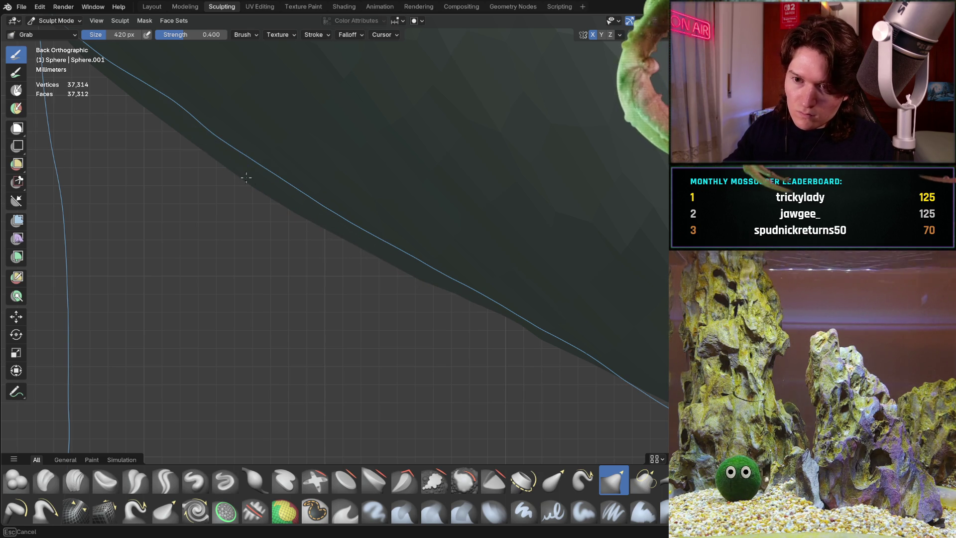
- Enlarge the Grab brush to 672 px and pull the upper and lower jaw edge outward
key(f)
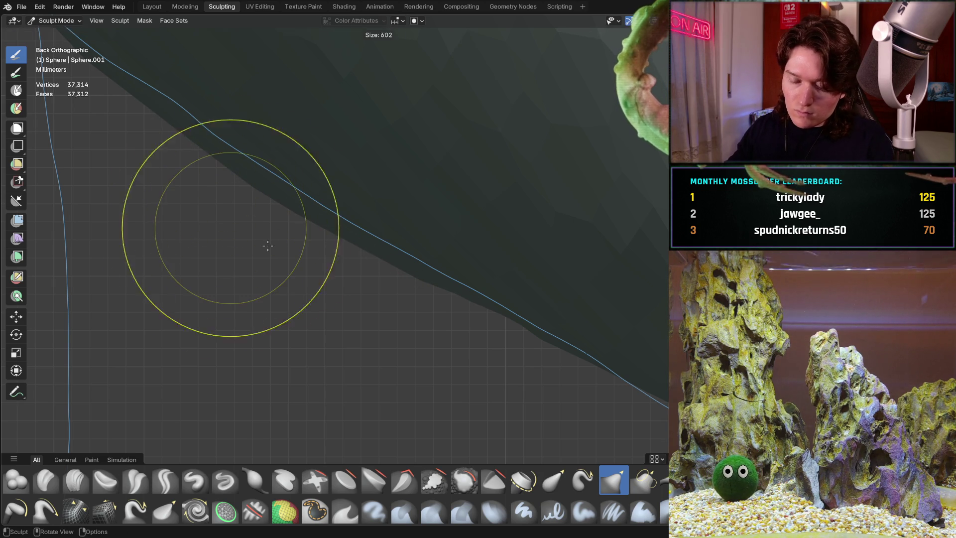
click(306, 213)
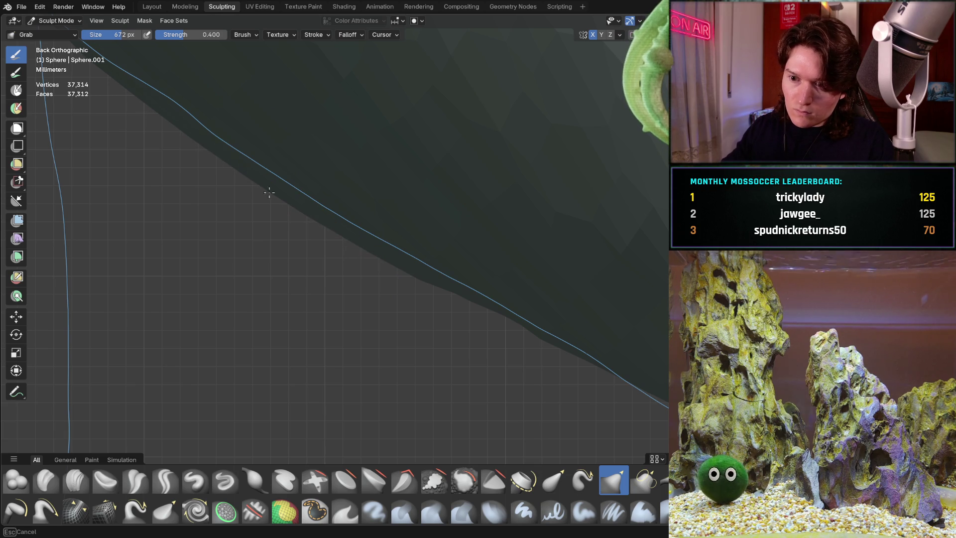
mouse_move(269, 193)
mouse_down()
mouse_move(292, 189)
mouse_move(416, 271)
mouse_move(398, 270)
mouse_move(420, 268)
mouse_move(455, 297)
mouse_up()
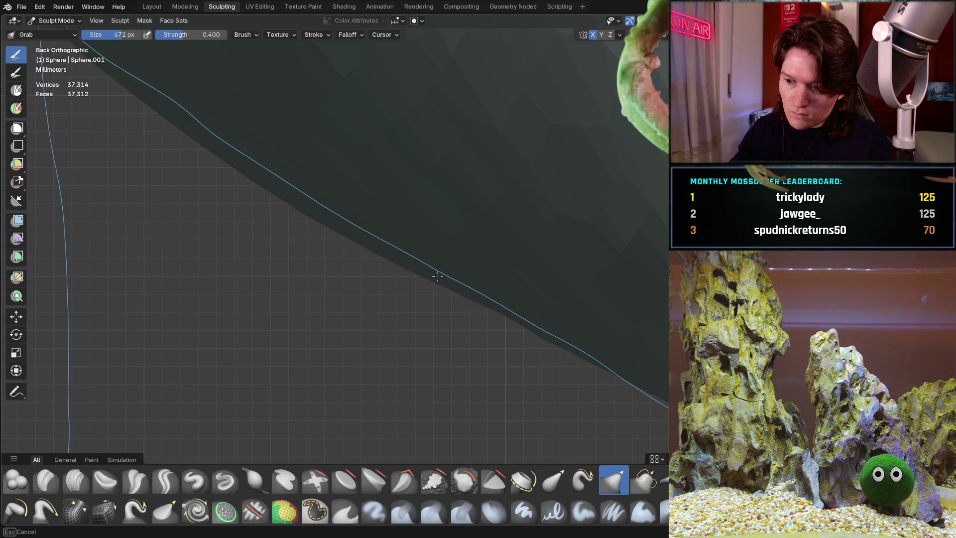
mouse_move(407, 274)
mouse_down()
mouse_move(305, 204)
mouse_move(292, 211)
mouse_move(254, 188)
mouse_up()
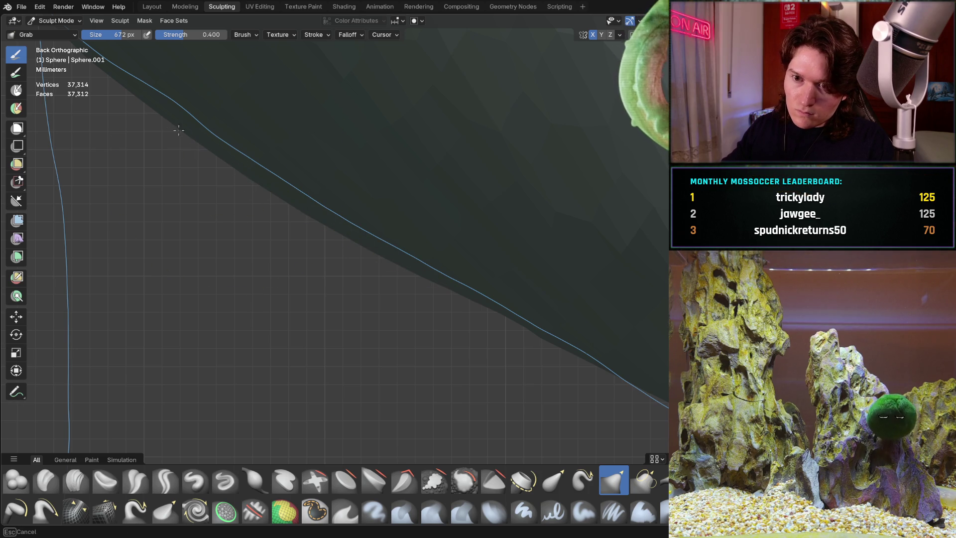
mouse_move(124, 88)
mouse_down()
mouse_move(331, 229)
mouse_move(393, 254)
mouse_up()
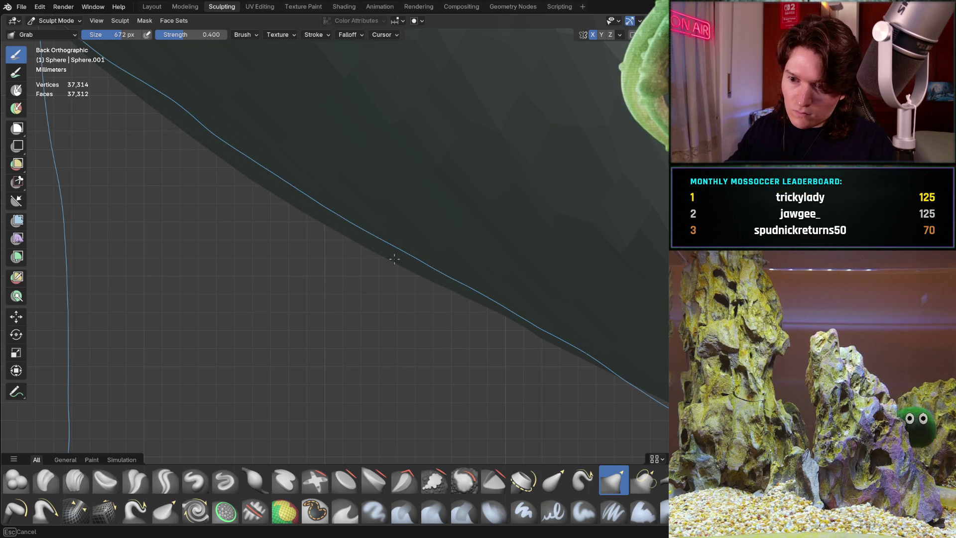
mouse_move(500, 305)
mouse_down()
mouse_move(380, 248)
mouse_move(342, 252)
mouse_move(208, 158)
mouse_move(266, 175)
mouse_move(215, 135)
mouse_move(158, 119)
mouse_move(259, 195)
mouse_up()
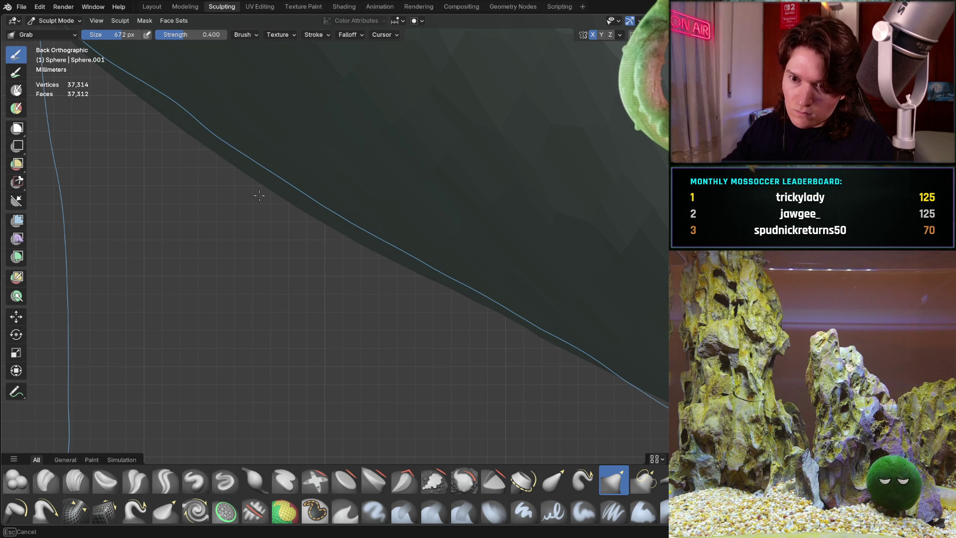
mouse_move(234, 158)
middle_down()
mouse_move(280, 252)
mouse_move(350, 229)
mouse_move(309, 316)
mouse_move(256, 226)
mouse_move(369, 283)
mouse_move(353, 253)
middle_up()
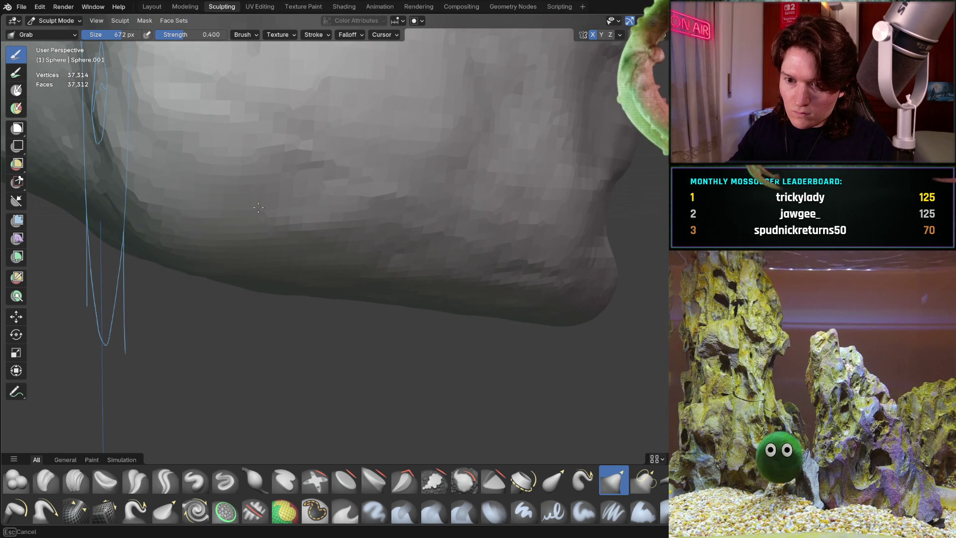
- Zoom and orbit to a side view of the jaw and chin
mouse_move(341, 203)
shift+middle_down()
mouse_move(505, 283)
mouse_move(435, 253)
mouse_move(506, 273)
mouse_move(331, 199)
mouse_move(210, 247)
mouse_move(331, 263)
mouse_move(466, 340)
shift+middle_up()
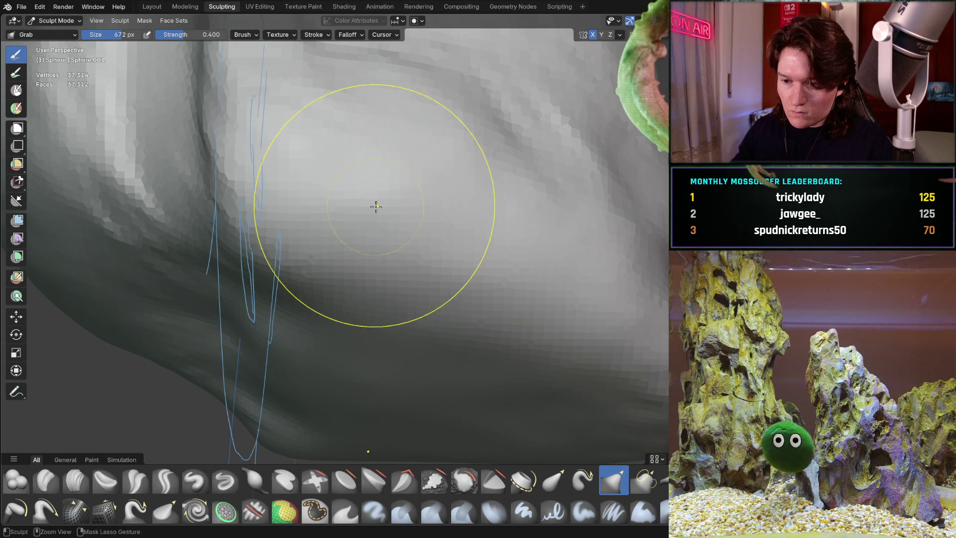
ctrl+middle_drag(374, 207, 305, 277)
key(ctrl+KP_1)
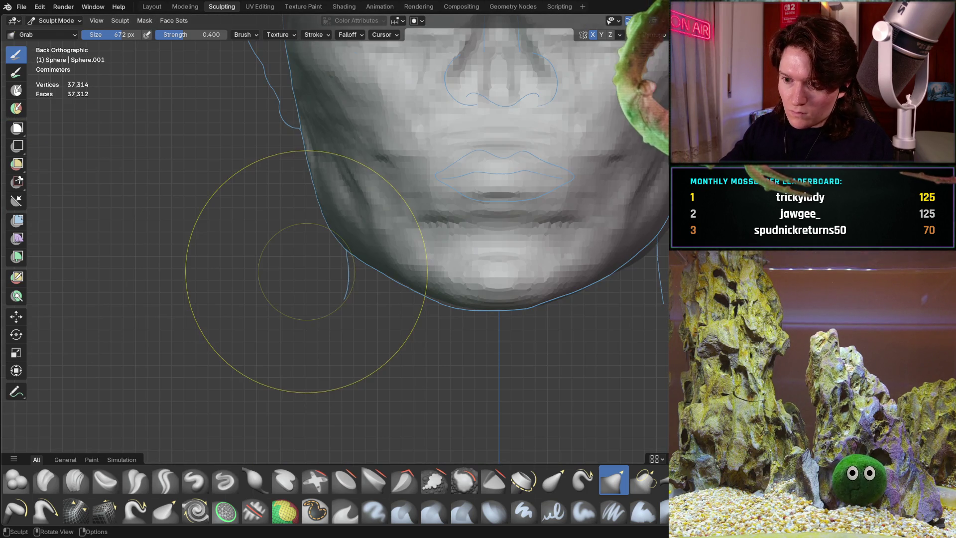
scroll(342, 214, up, 6)
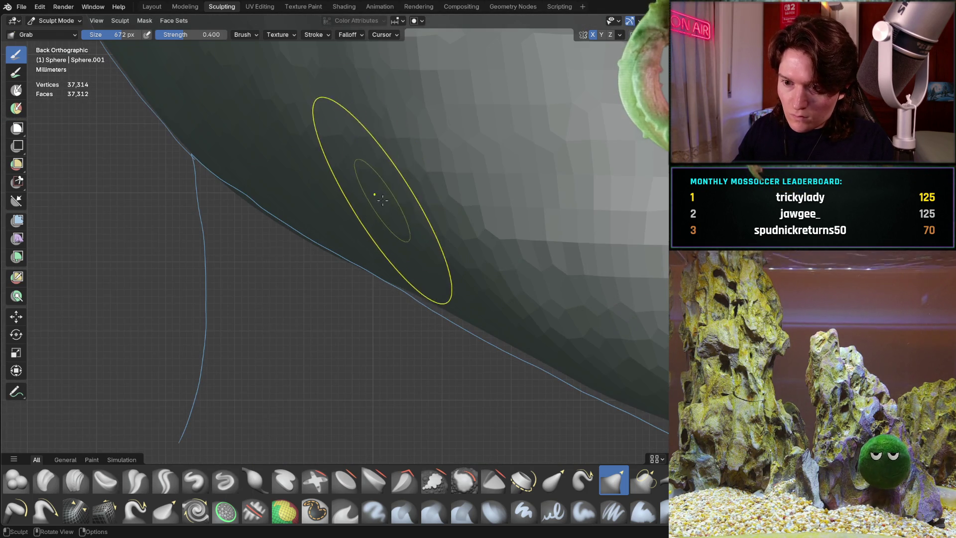
mouse_move(352, 197)
middle_down()
mouse_move(303, 254)
mouse_move(438, 305)
mouse_move(361, 252)
mouse_move(384, 235)
mouse_move(352, 262)
mouse_move(352, 239)
middle_up()
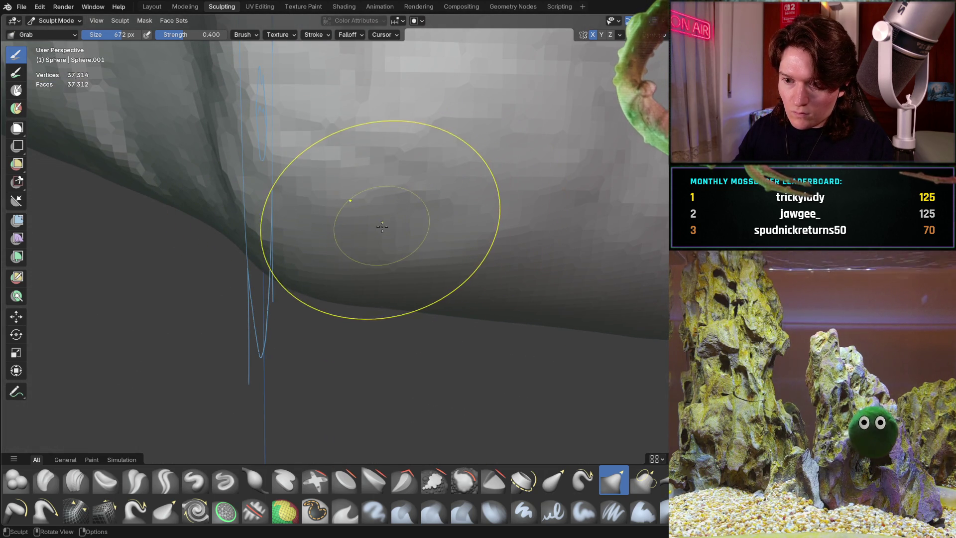
- Grab-pull the jaw underside into a smoother curve, then check the whole head
drag(394, 220, 267, 246)
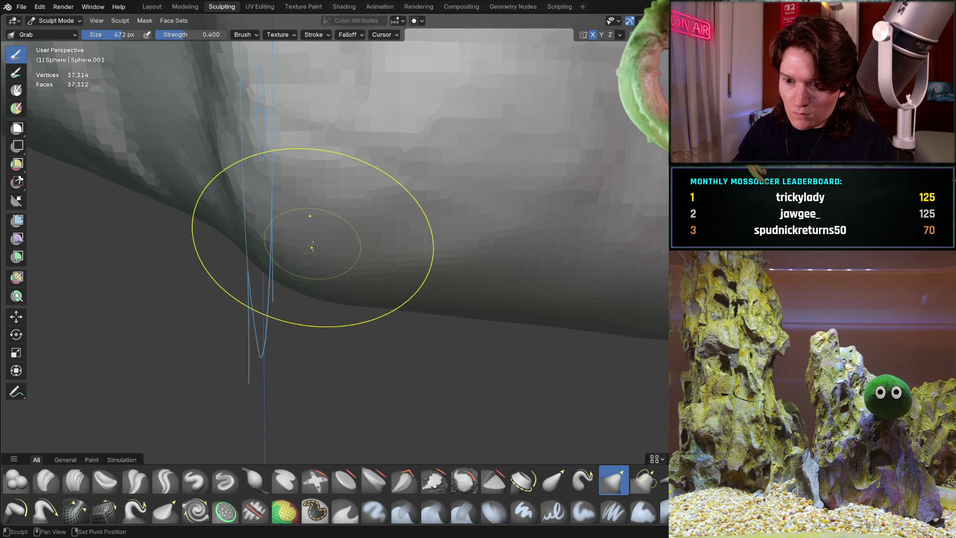
drag(438, 221, 466, 231)
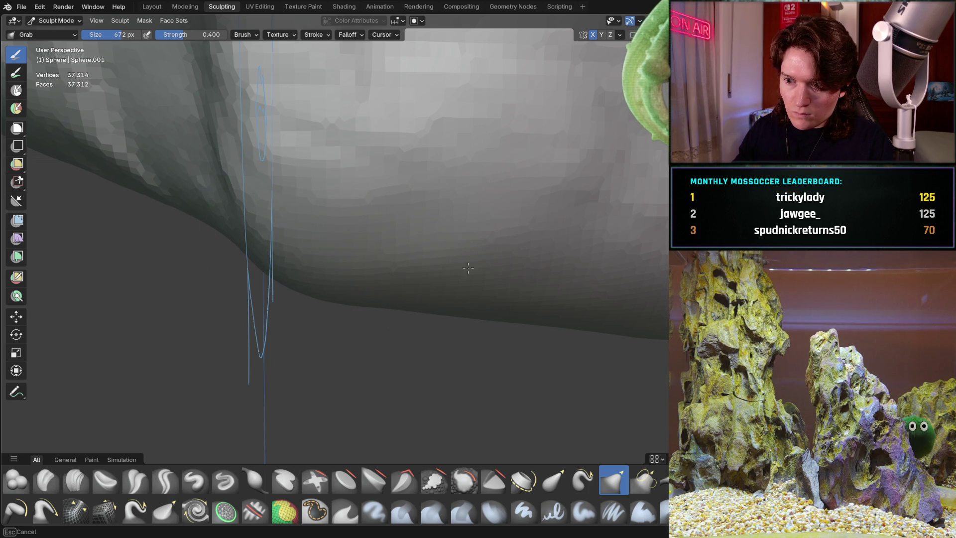
middle_drag(295, 278, 368, 243)
key(ctrl+KP_1)
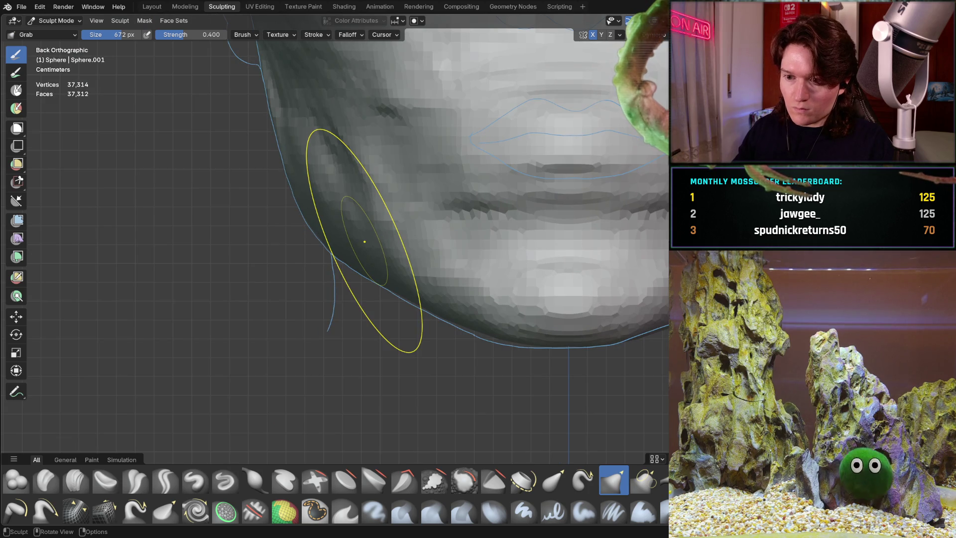
mouse_move(284, 259)
middle_down()
mouse_move(384, 245)
mouse_move(395, 181)
mouse_move(473, 229)
mouse_move(470, 113)
mouse_move(402, 207)
mouse_move(440, 235)
mouse_move(339, 239)
middle_up()
middle_drag(433, 198, 478, 179)
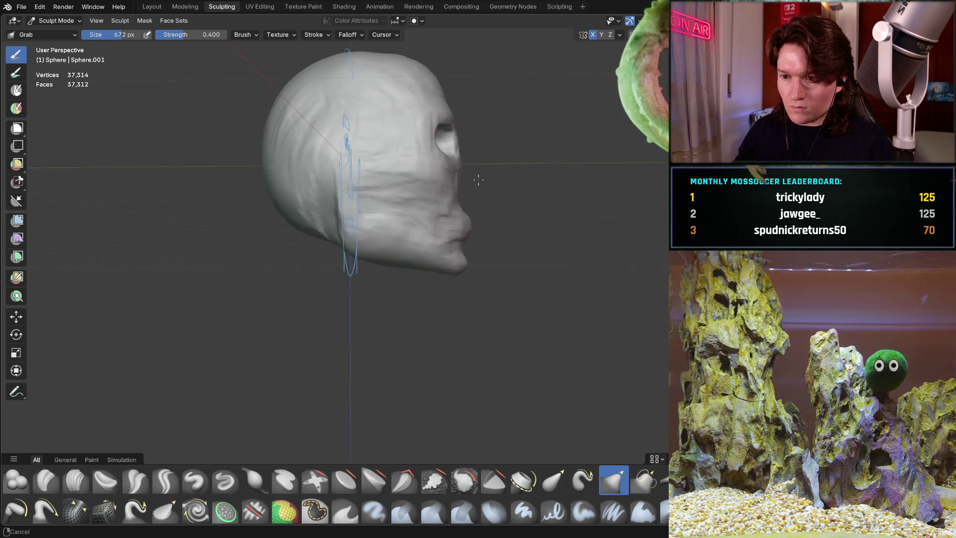
mouse_move(323, 230)
middle_down()
mouse_move(209, 279)
mouse_move(332, 239)
middle_up()
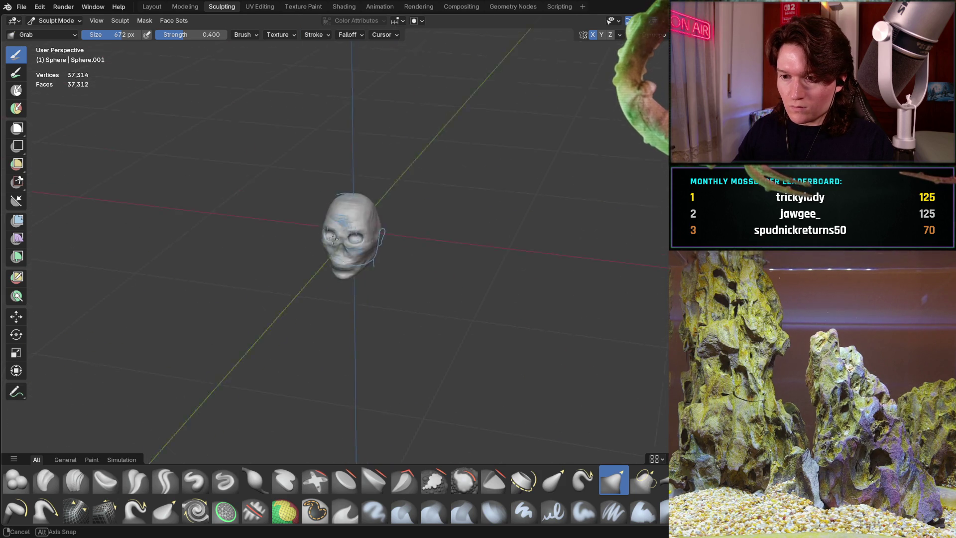
scroll(371, 258, up, 10)
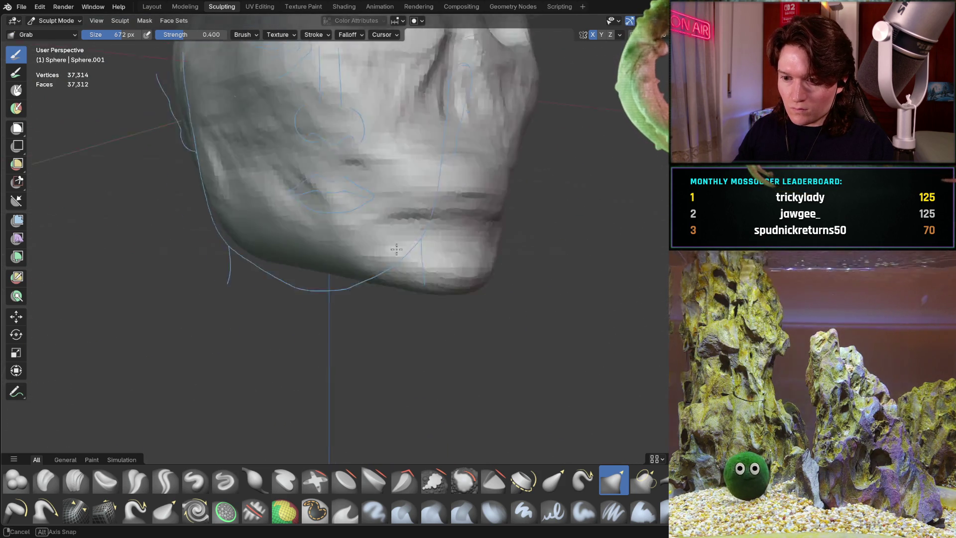
mouse_move(396, 277)
middle_down()
mouse_move(368, 249)
mouse_move(396, 276)
mouse_move(376, 233)
mouse_move(384, 162)
mouse_move(372, 233)
mouse_move(406, 151)
middle_up()
scroll(399, 169, up, 8)
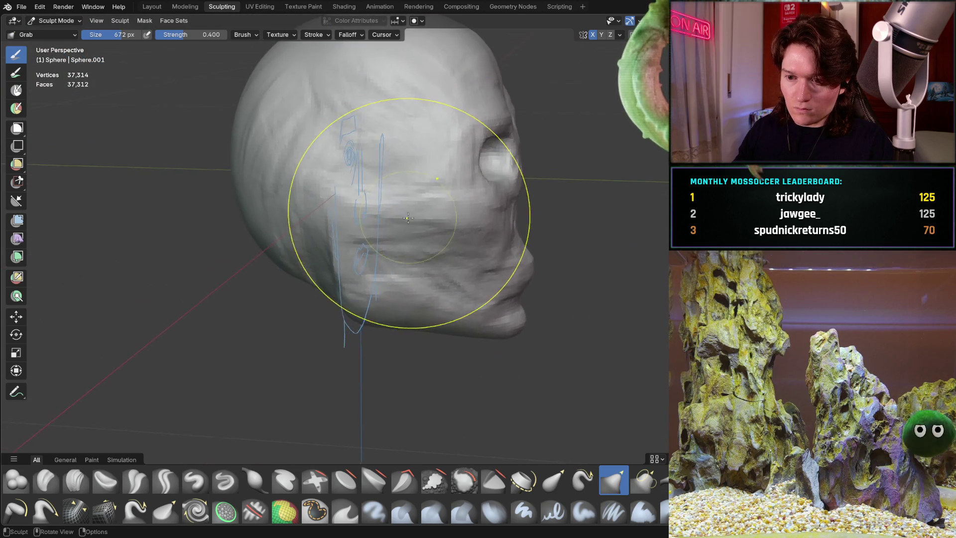
scroll(399, 169, down, 5)
scroll(368, 210, up, 6)
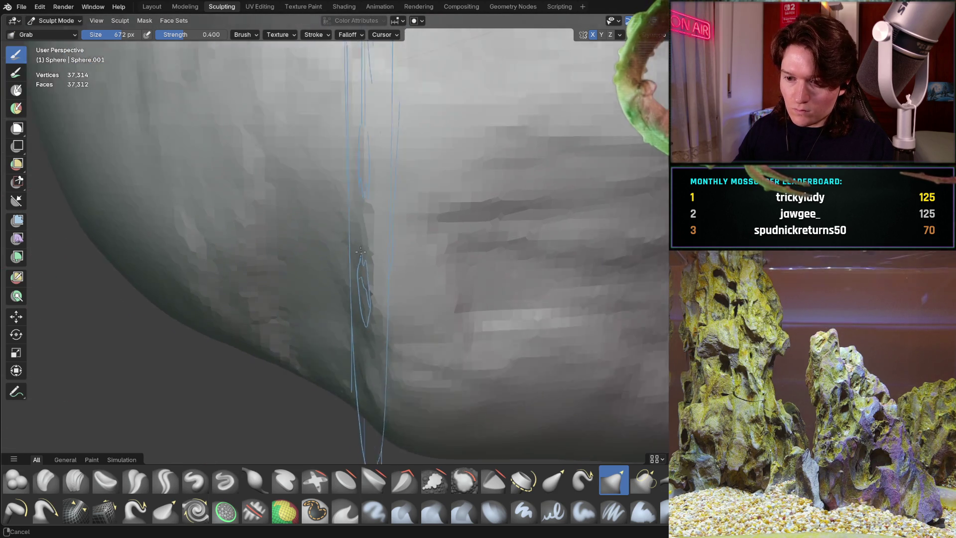
drag(368, 210, 367, 367)
key(ctrl+z)
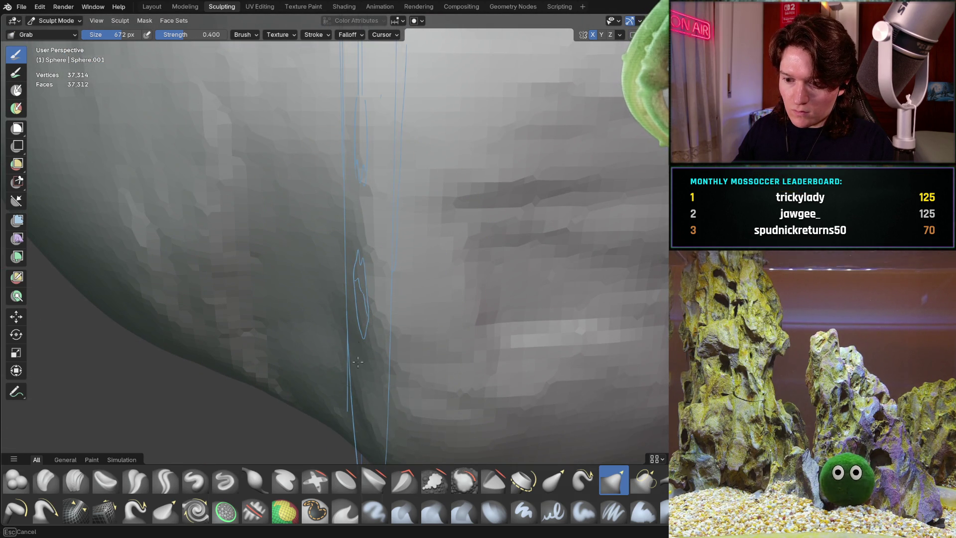
scroll(370, 142, down, 6)
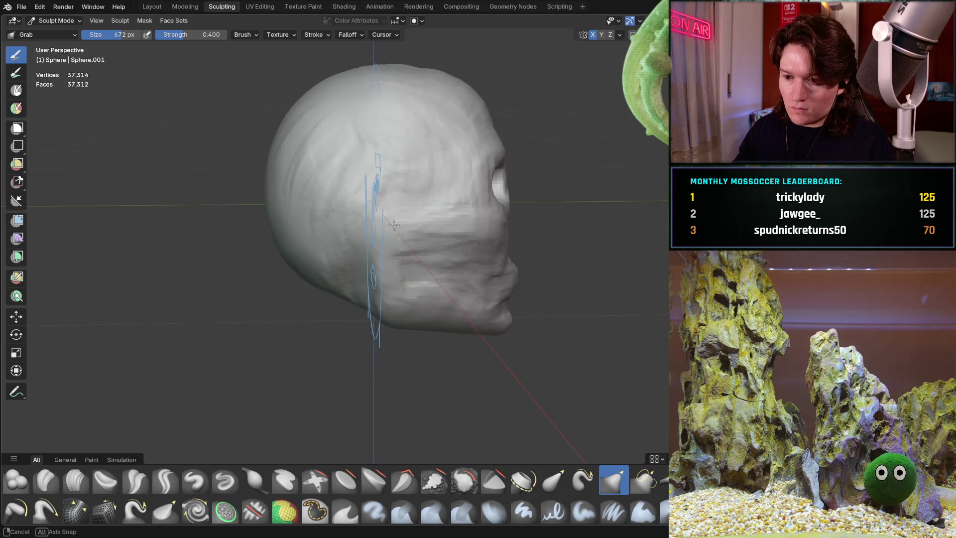
middle_drag(369, 149, 357, 223)
scroll(356, 224, up, 5)
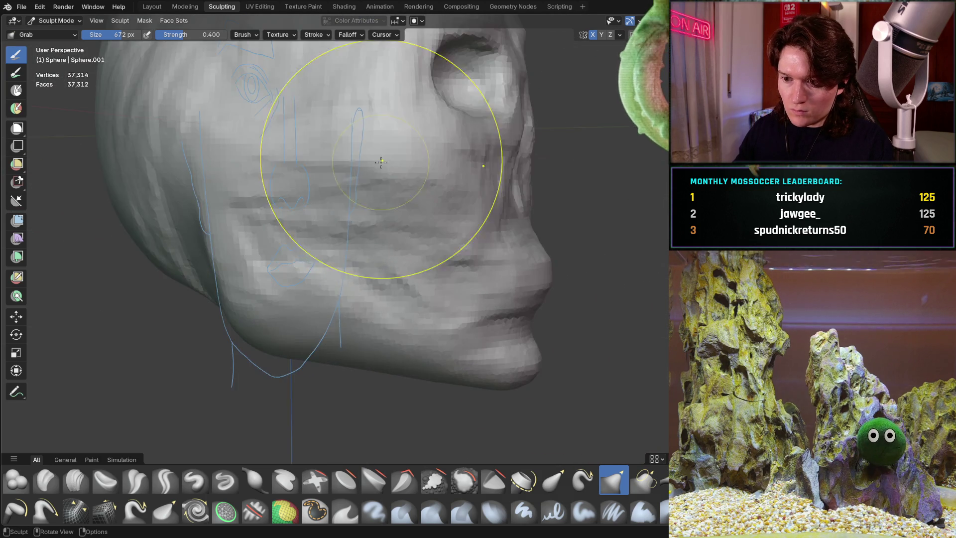
middle_drag(384, 160, 331, 224)
key(ctrl+KP_1)
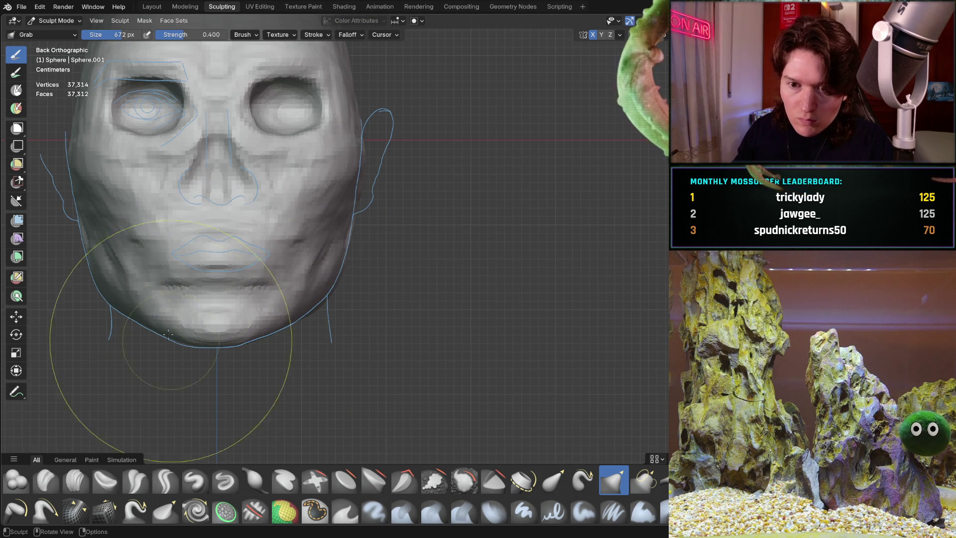
mouse_move(168, 333)
middle_down()
mouse_move(251, 309)
mouse_move(330, 309)
mouse_move(337, 288)
middle_up()
scroll(209, 319, up, 6)
scroll(279, 309, down, 5)
scroll(309, 241, up, 5)
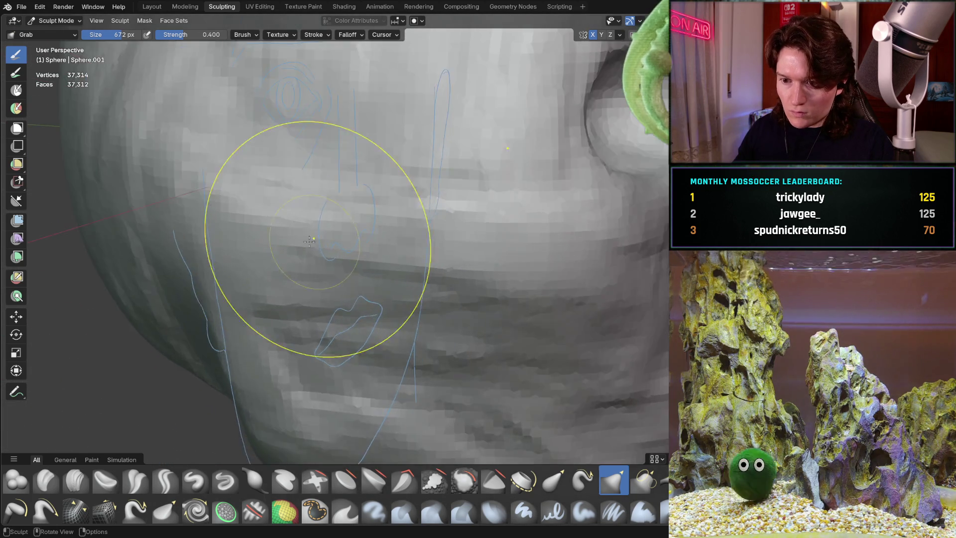
mouse_move(309, 241)
middle_down()
mouse_move(349, 229)
mouse_move(277, 294)
mouse_move(297, 309)
mouse_move(345, 292)
middle_up()
scroll(349, 229, down, 3)
scroll(336, 269, down, 2)
scroll(288, 267, down, 2)
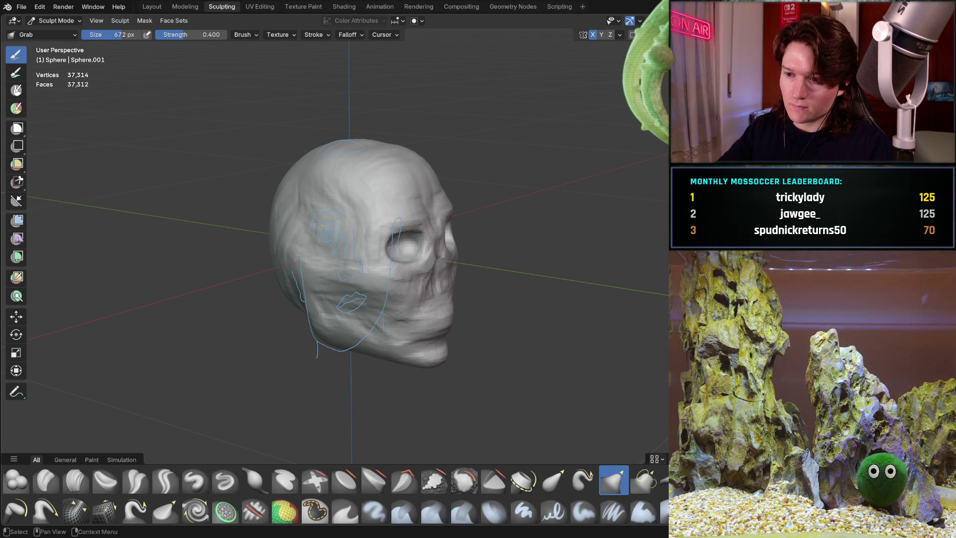
mouse_move(400, 361)
middle_down()
mouse_move(352, 299)
mouse_move(352, 320)
mouse_move(348, 288)
mouse_move(333, 350)
middle_up()
scroll(333, 351, up, 8)
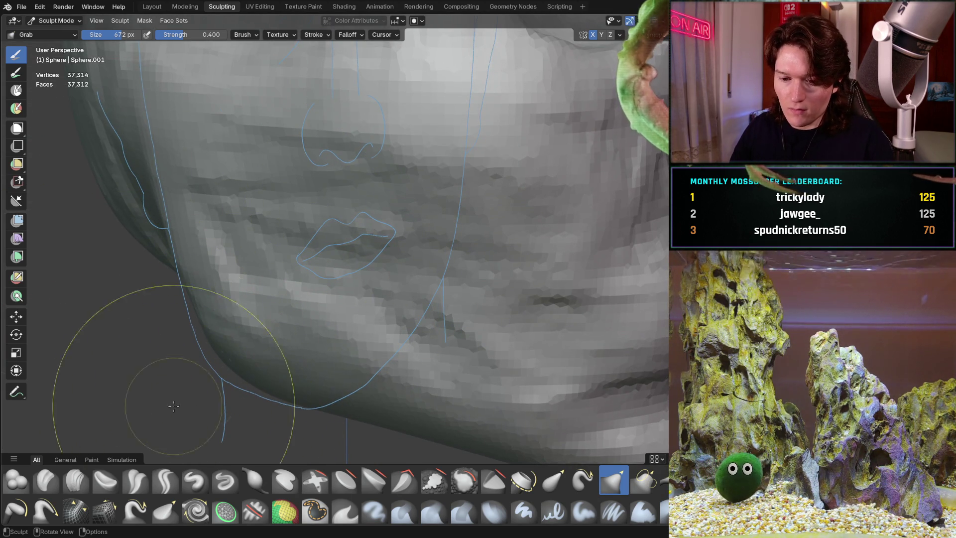
- Switch to Clay Strips at 252 px and orbit across the jaw and lips
key(c)
key(f)
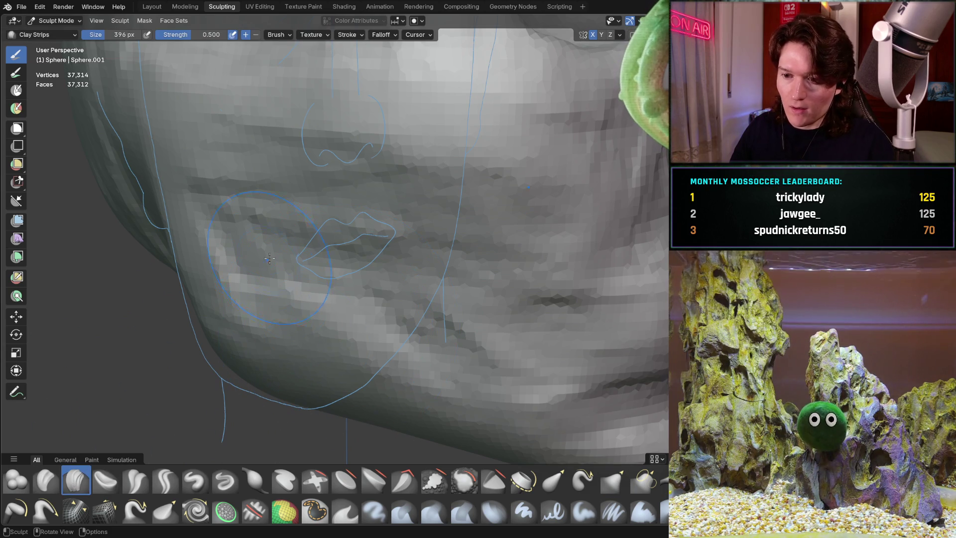
middle_drag(432, 310, 412, 252)
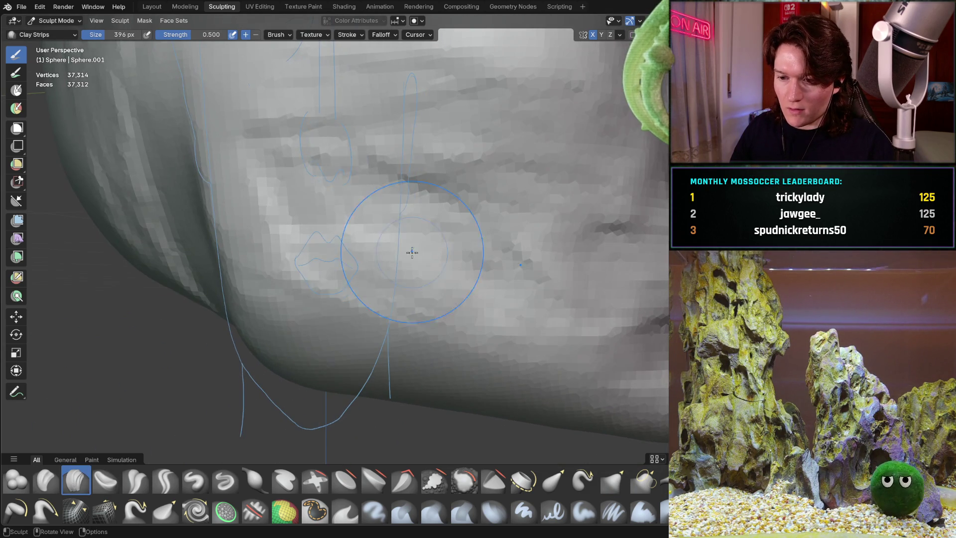
mouse_move(416, 288)
middle_down()
mouse_move(452, 278)
mouse_move(389, 266)
mouse_move(267, 311)
mouse_move(323, 281)
mouse_move(345, 244)
middle_up()
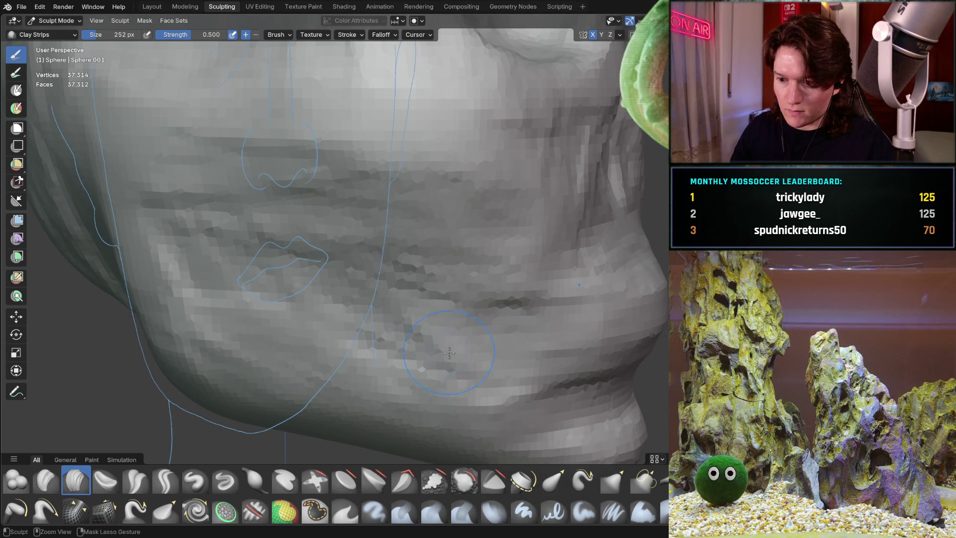
mouse_move(414, 255)
middle_down()
mouse_move(434, 339)
mouse_move(399, 307)
mouse_move(273, 263)
middle_up()
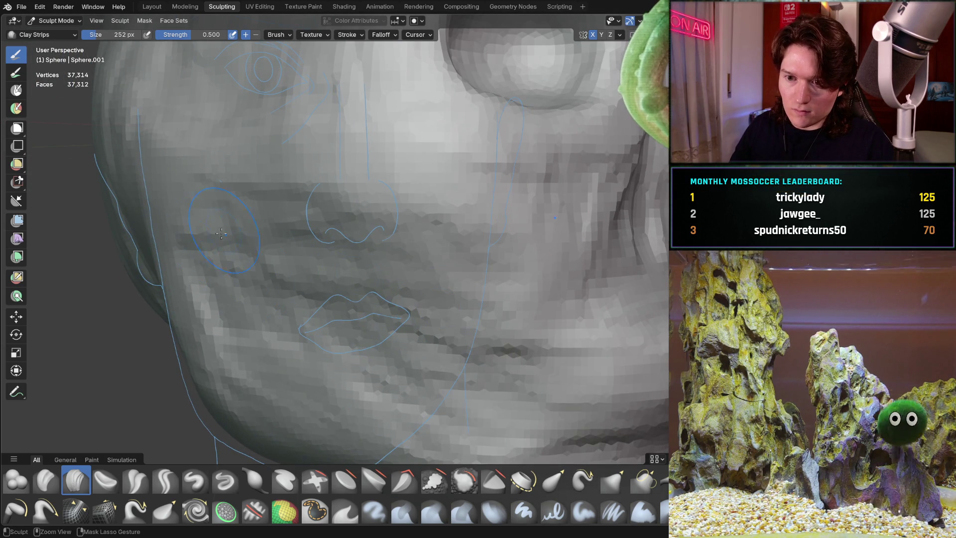
- Add two Clay Strips strokes along the side of the cheek
middle_drag(213, 246, 302, 243)
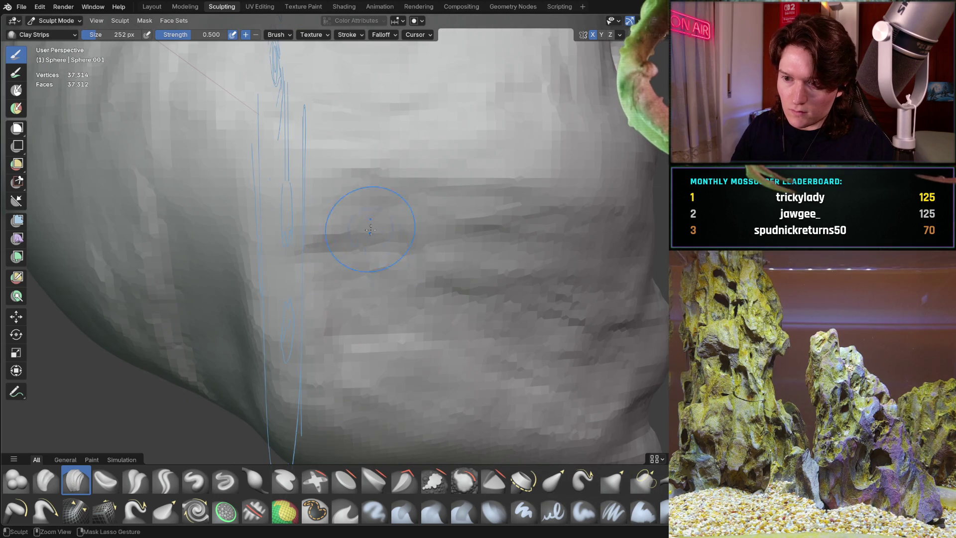
drag(349, 194, 448, 195)
mouse_move(383, 205)
mouse_down()
mouse_move(493, 209)
mouse_move(518, 201)
mouse_up()
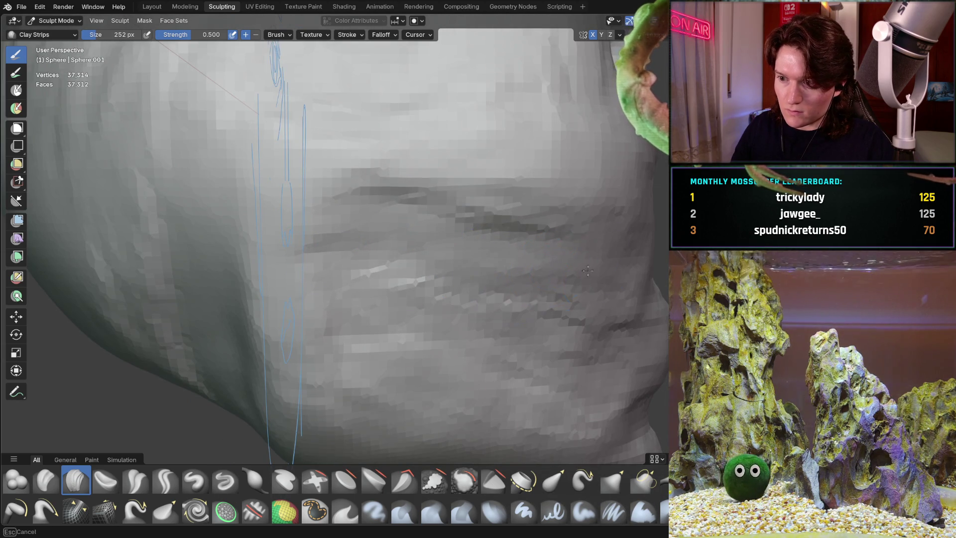
middle_drag(518, 201, 486, 211)
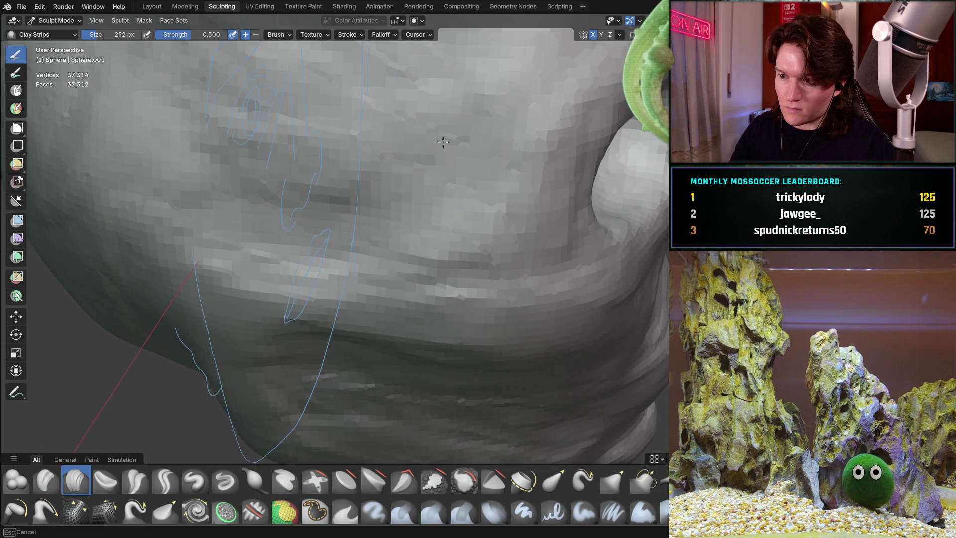
- Orbit the head from a level near-frontal view around to the side, nose and lips
scroll(216, 138, down, 8)
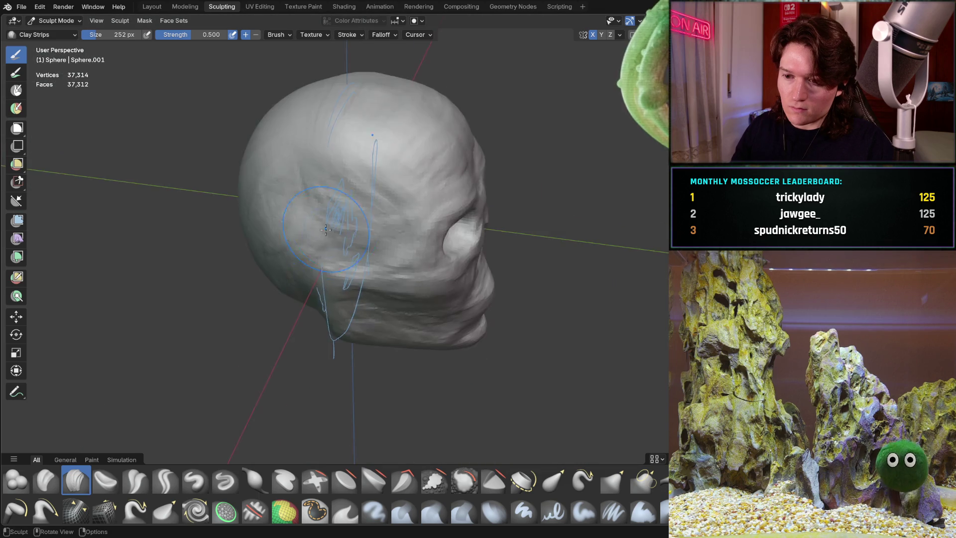
middle_drag(215, 137, 301, 151)
middle_drag(325, 227, 388, 247)
scroll(400, 255, up, 8)
scroll(399, 254, down, 5)
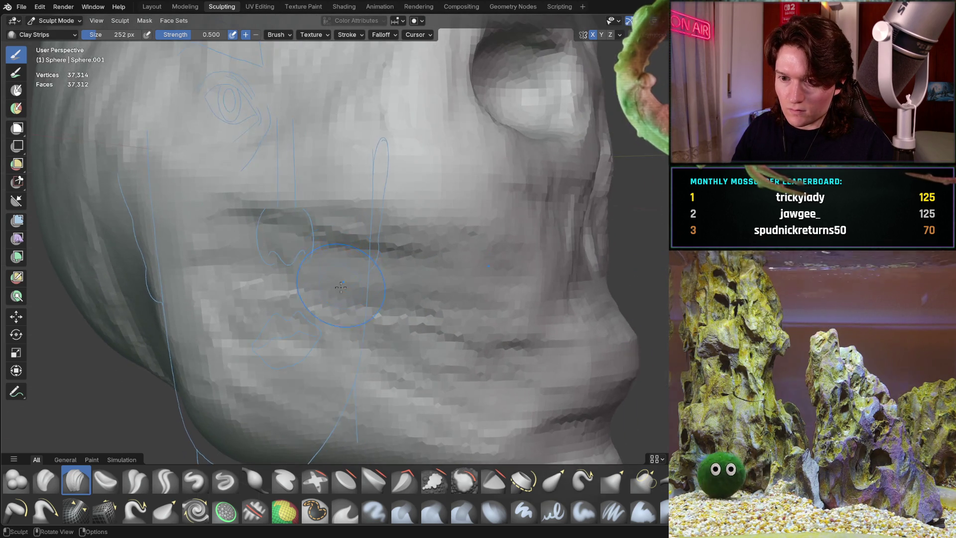
scroll(385, 281, up, 6)
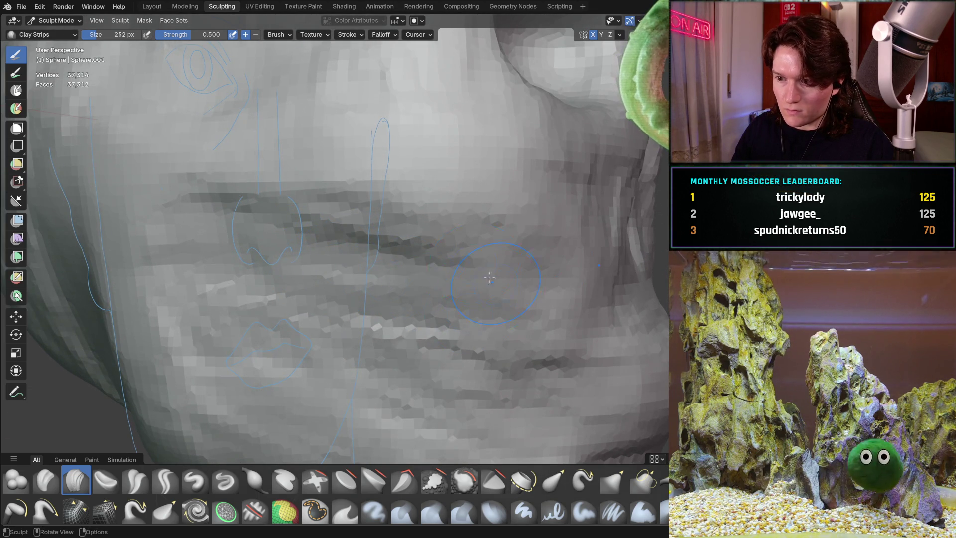
mouse_move(385, 282)
middle_down()
mouse_move(399, 244)
mouse_move(397, 273)
mouse_move(365, 305)
middle_up()
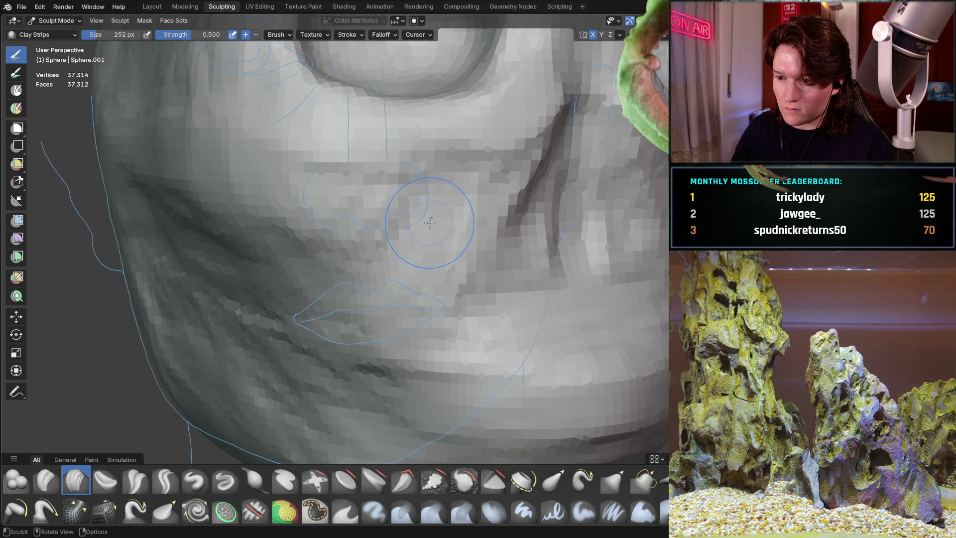
- Work closely around the left eye socket, viewing it from several angles
mouse_move(430, 223)
middle_down()
mouse_move(392, 273)
mouse_move(384, 252)
mouse_move(311, 215)
mouse_move(337, 197)
mouse_move(351, 169)
middle_up()
mouse_move(281, 160)
middle_down()
mouse_move(416, 207)
mouse_move(473, 254)
middle_up()
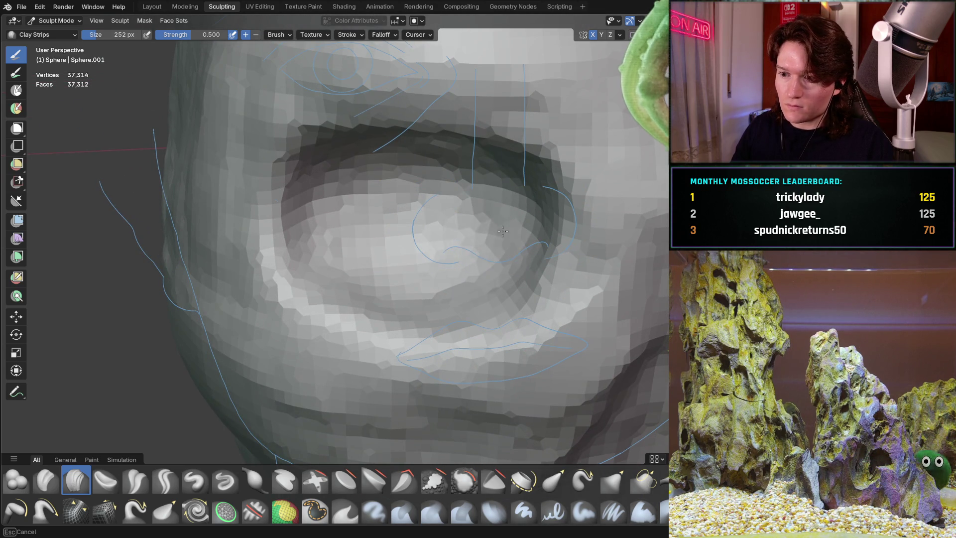
middle_drag(417, 162, 366, 204)
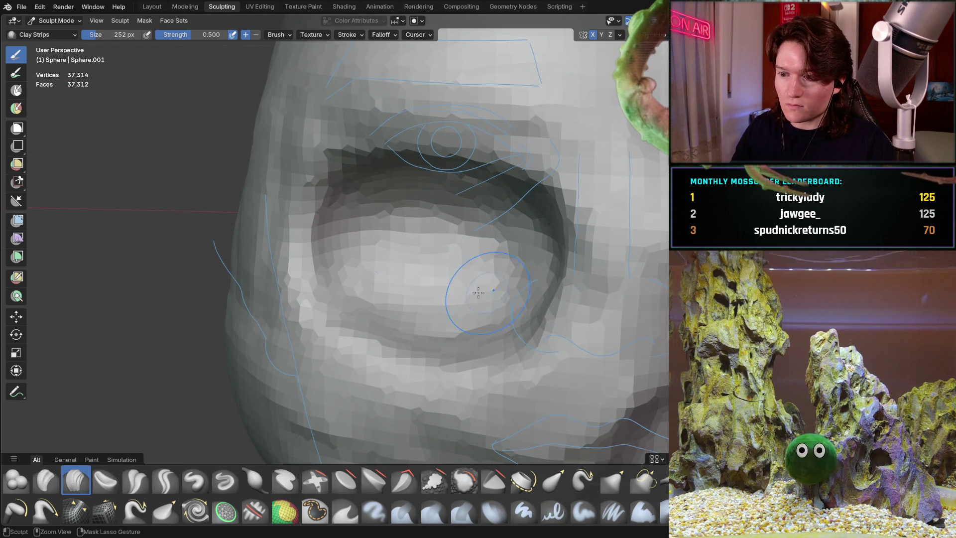
mouse_move(486, 277)
middle_down()
mouse_move(506, 241)
mouse_move(335, 241)
mouse_move(454, 254)
middle_up()
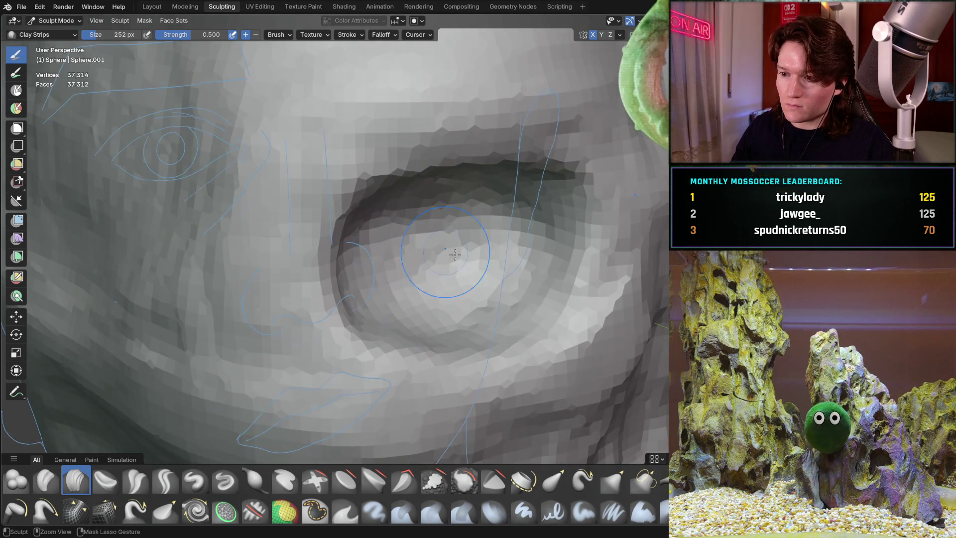
middle_drag(485, 207, 447, 248)
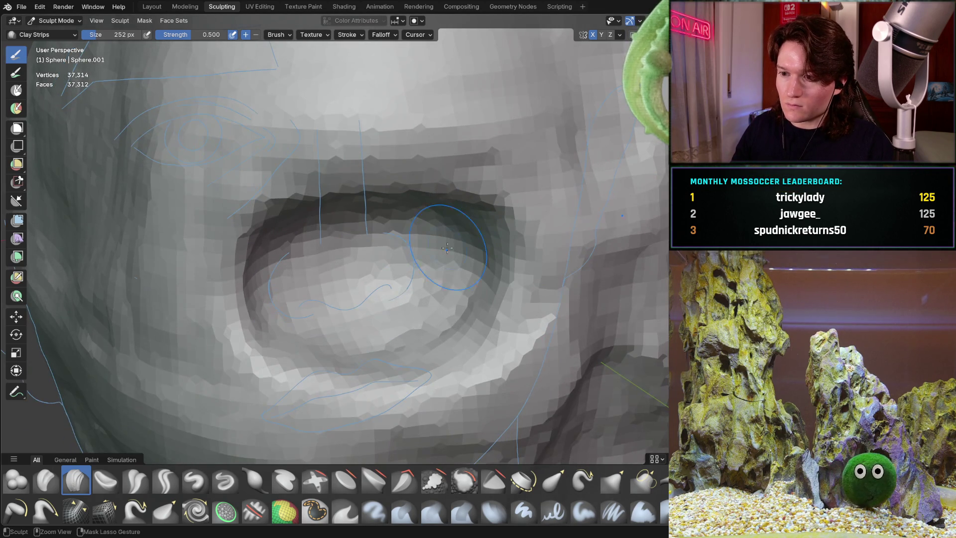
scroll(439, 217, down, 5)
middle_drag(405, 277, 363, 246)
scroll(363, 246, up, 3)
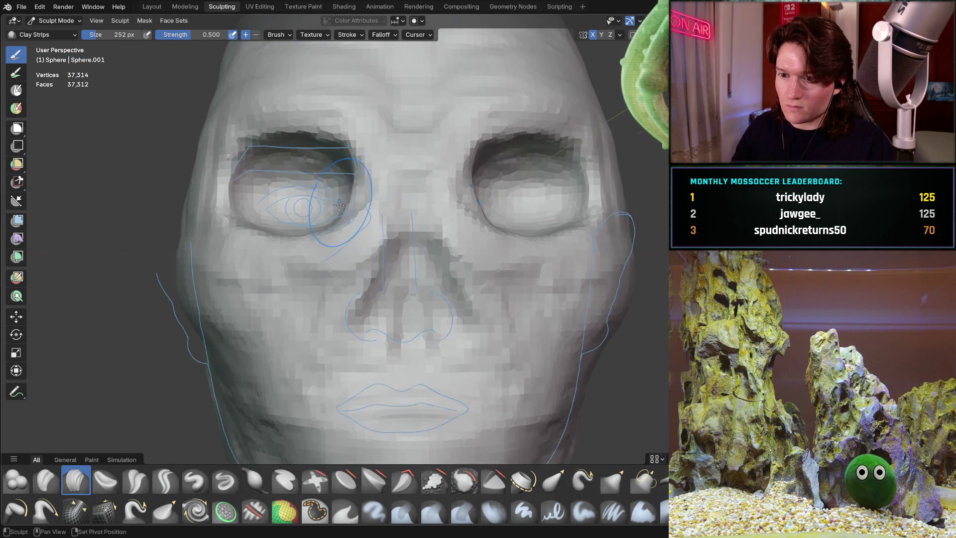
middle_drag(321, 192, 358, 213)
scroll(444, 332, up, 2)
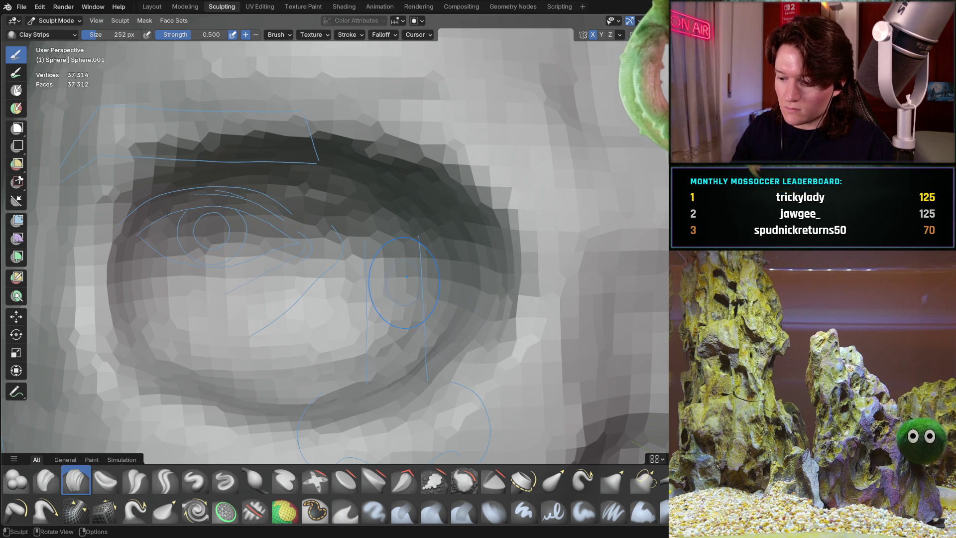
- Check the eye sockets against the blue outline in front orthographic view, then view the whole face
key(ctrl+KP_1)
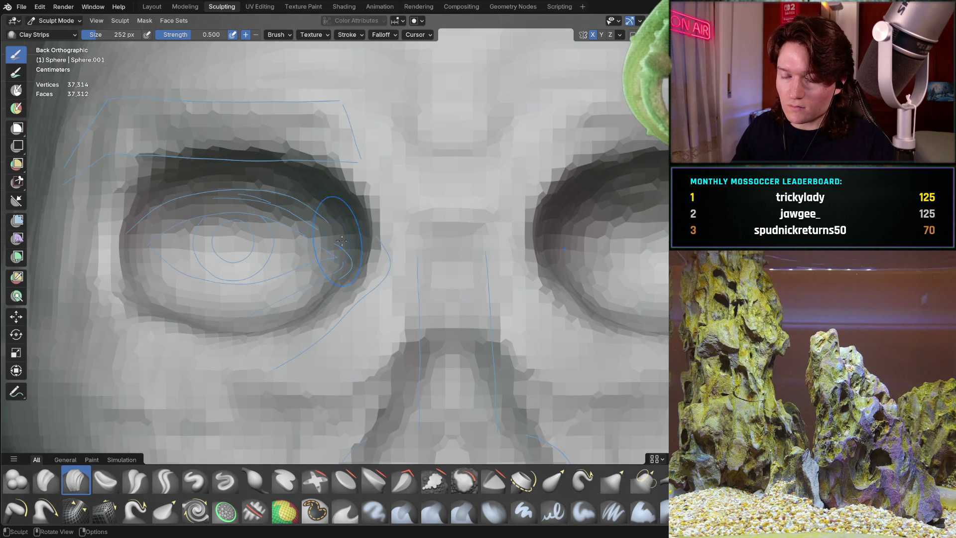
mouse_move(342, 241)
middle_down()
mouse_move(351, 254)
mouse_move(311, 298)
mouse_move(340, 181)
middle_up()
scroll(362, 267, up, 4)
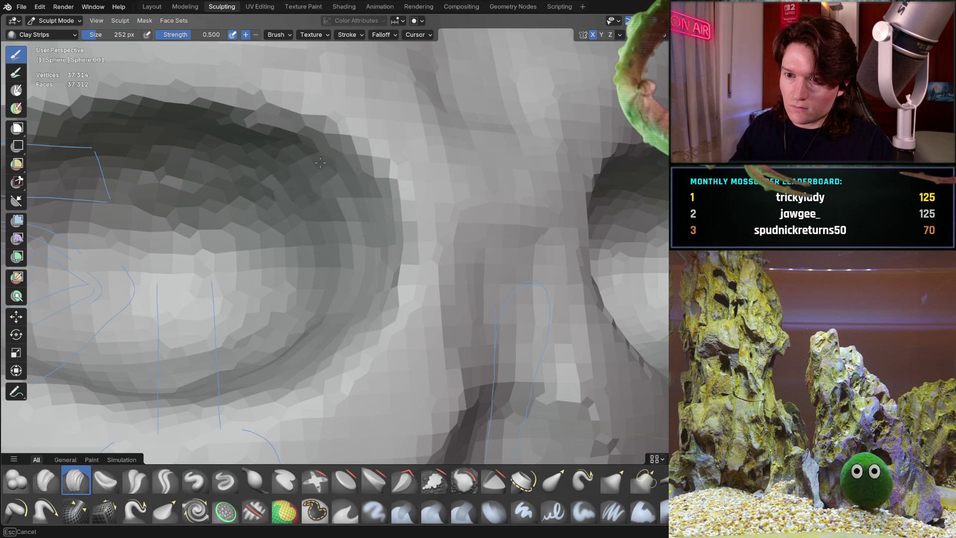
scroll(338, 133, down, 5)
mouse_move(338, 133)
middle_down()
mouse_move(309, 214)
mouse_move(349, 202)
mouse_move(371, 212)
mouse_move(236, 232)
mouse_move(226, 200)
middle_up()
scroll(335, 197, up, 5)
scroll(335, 196, up, 4)
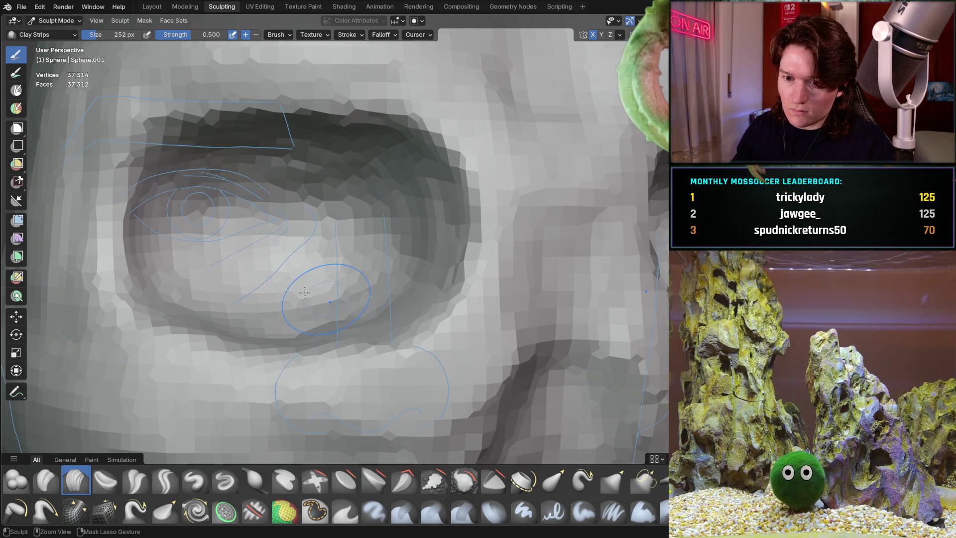
scroll(245, 209, down, 6)
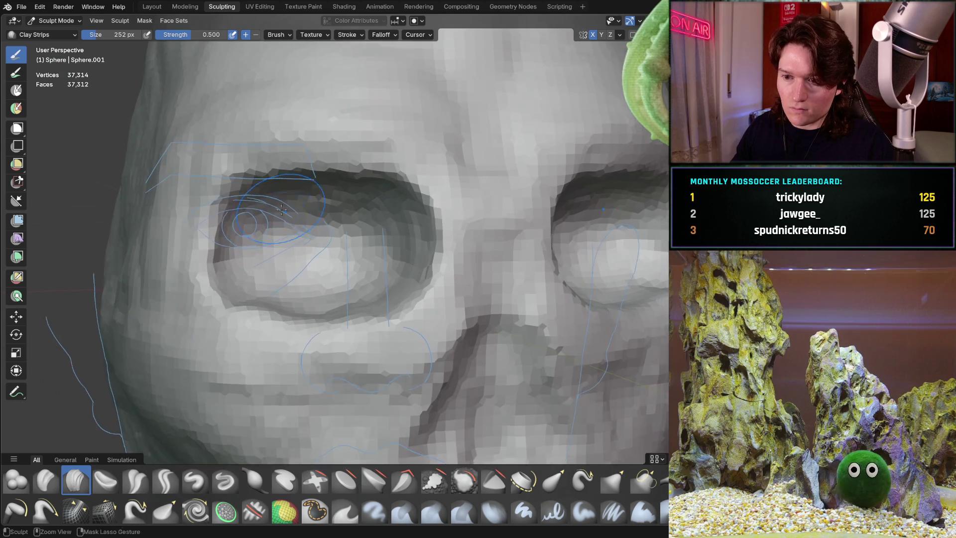
middle_drag(245, 209, 261, 215)
- Reshape the left upper eyelid surface with a Clay Strips stroke from a slightly tilted view
key(ctrl+KP_1)
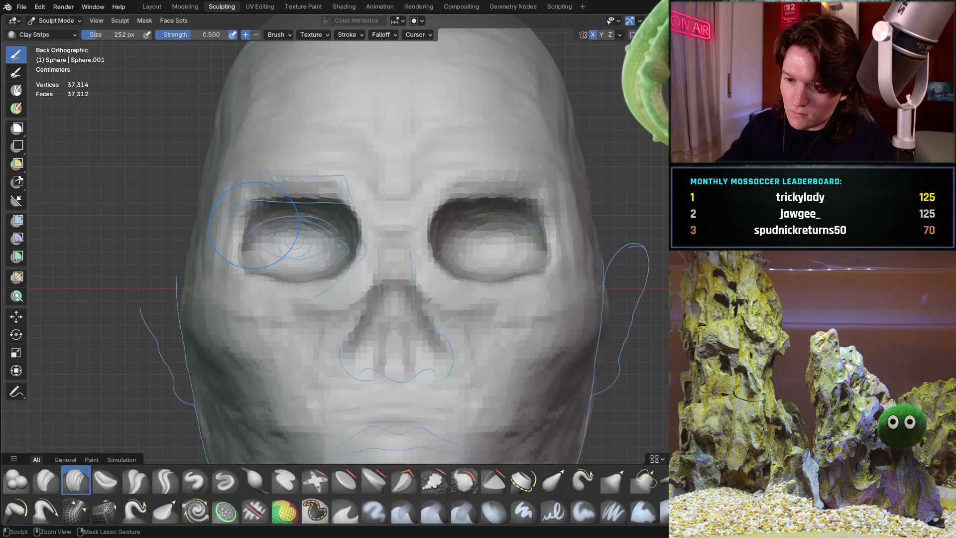
middle_drag(265, 289, 318, 229)
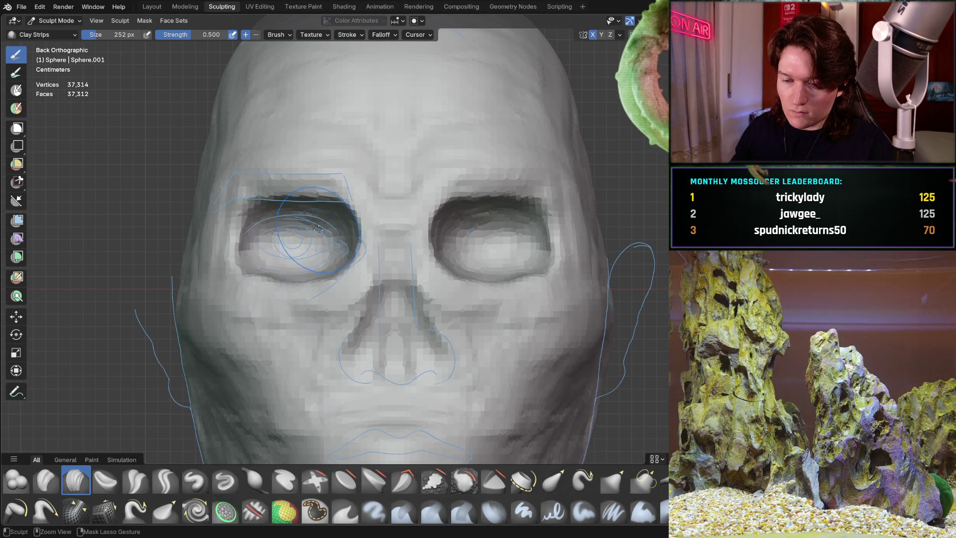
scroll(321, 209, up, 4)
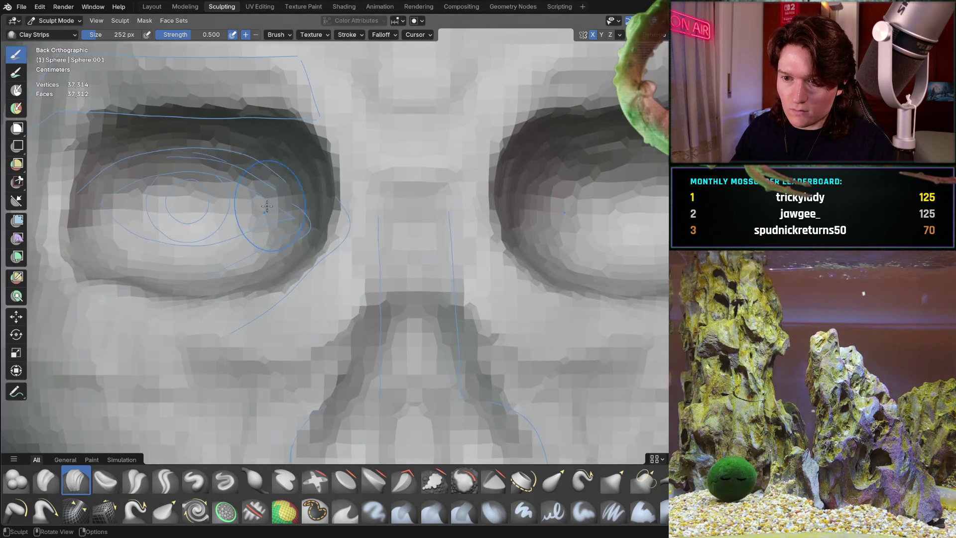
scroll(349, 264, up, 5)
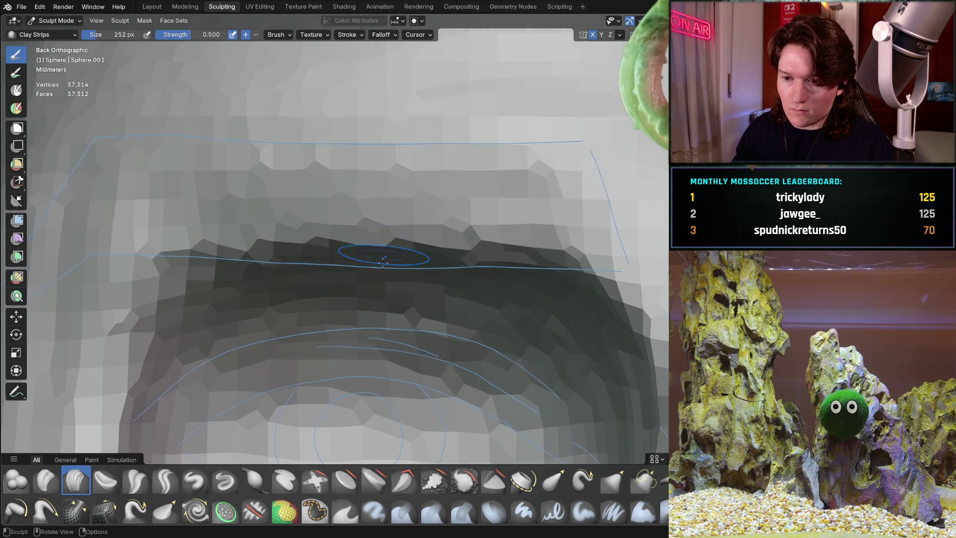
mouse_move(383, 260)
middle_down()
mouse_move(363, 264)
mouse_move(360, 222)
middle_up()
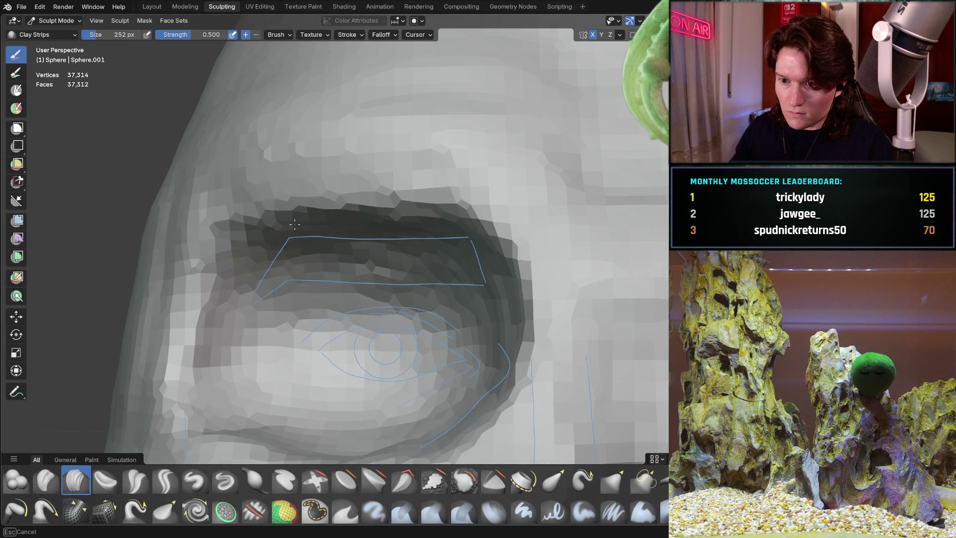
drag(294, 225, 264, 230)
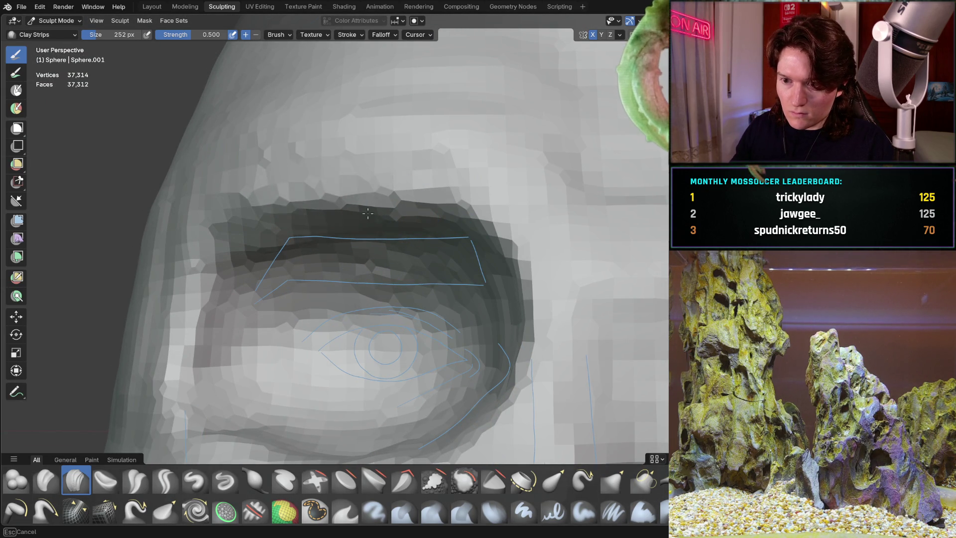
- Build up clay above the left upper eyelid crease, then recheck both eyes straight on
middle_drag(368, 213, 416, 157)
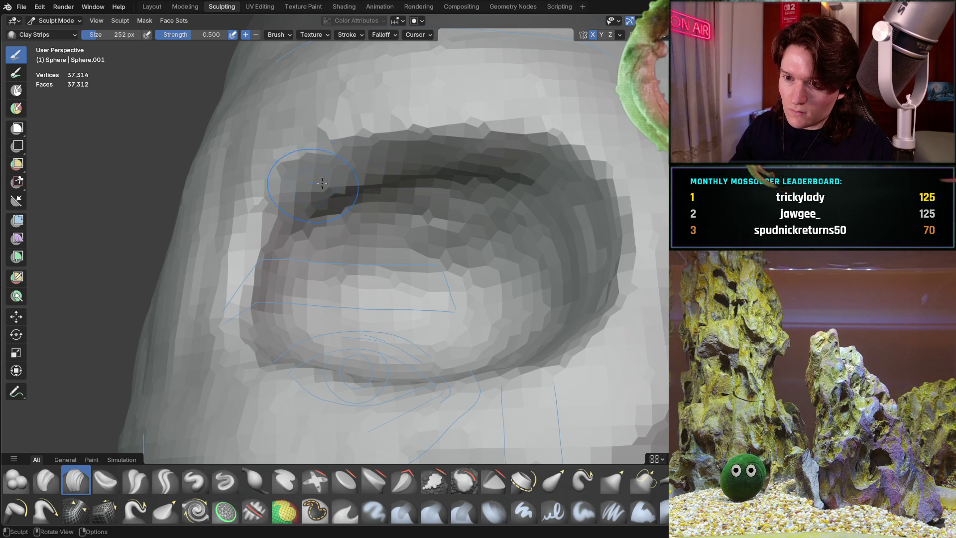
drag(504, 174, 539, 168)
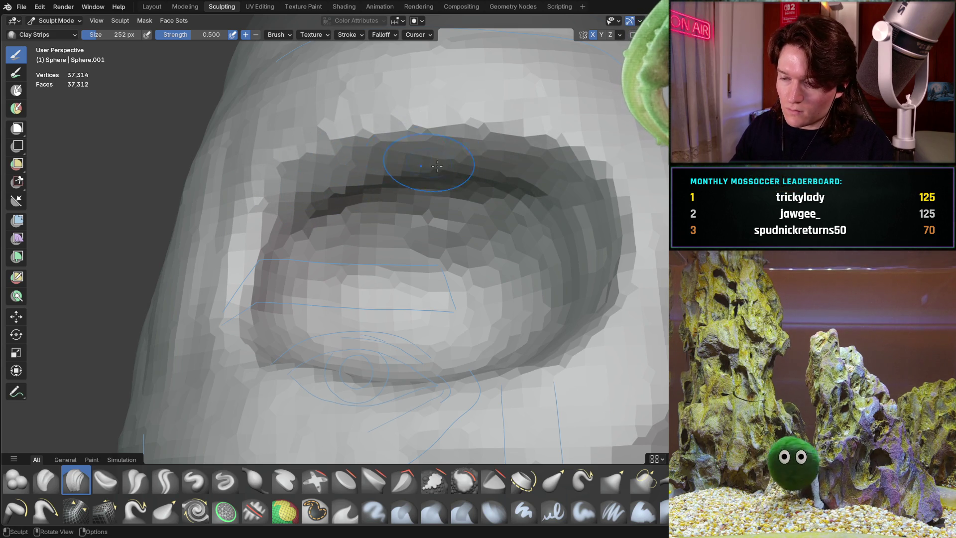
mouse_move(383, 150)
middle_down()
mouse_move(401, 237)
mouse_move(386, 265)
middle_up()
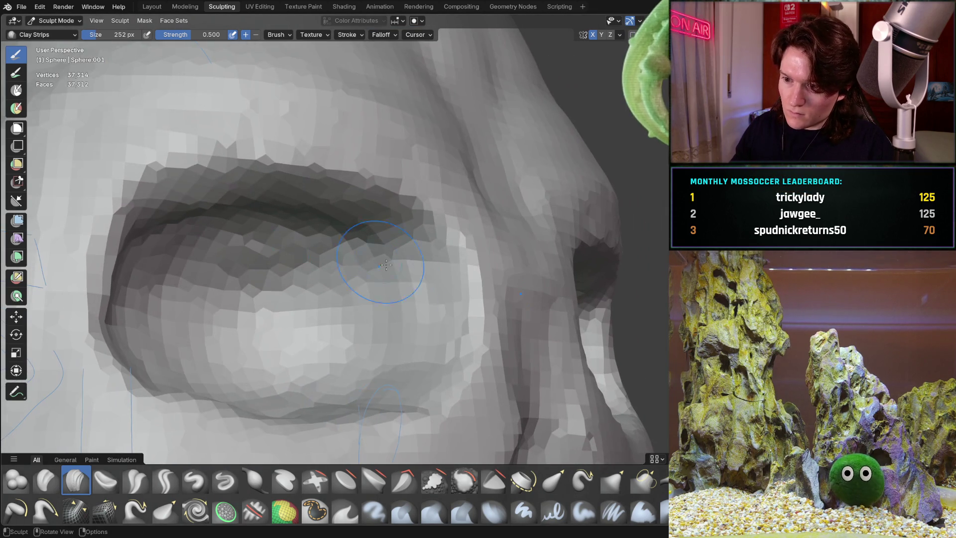
mouse_move(429, 295)
middle_down()
mouse_move(435, 269)
mouse_move(376, 316)
mouse_move(478, 298)
mouse_move(371, 311)
mouse_move(334, 254)
middle_up()
key(ctrl+KP_1)
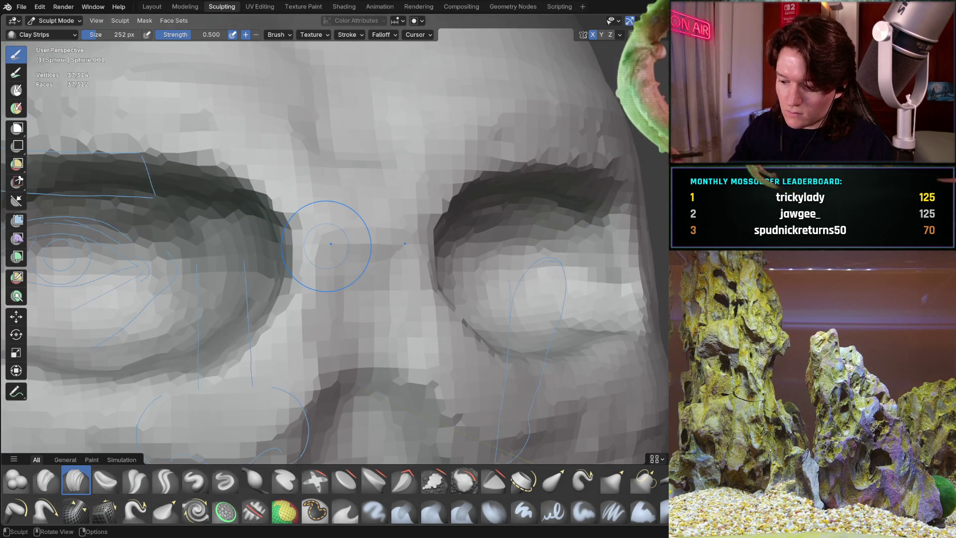
- Lay Clay Strips strokes along the whole left upper eyelid ridge and reshape its top edge
scroll(235, 212, up, 6)
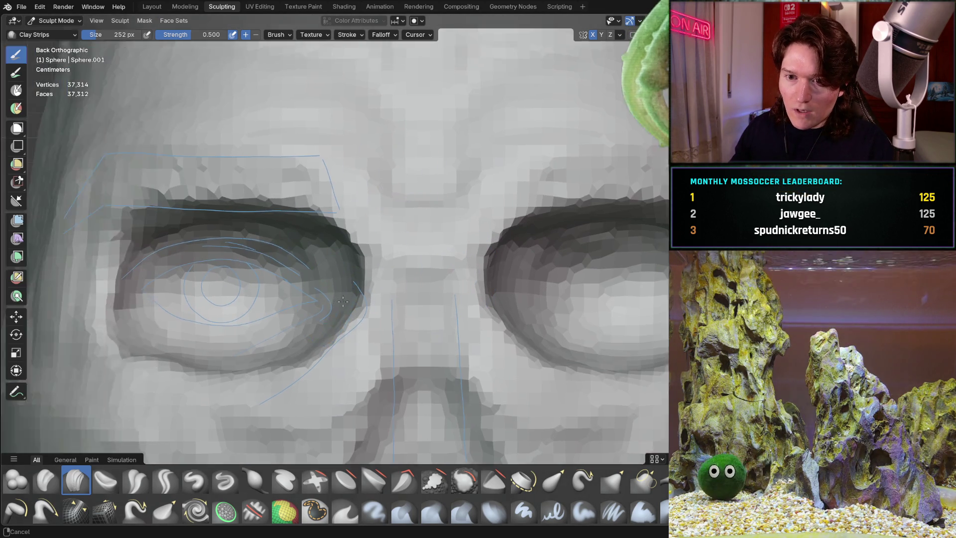
scroll(236, 279, up, 3)
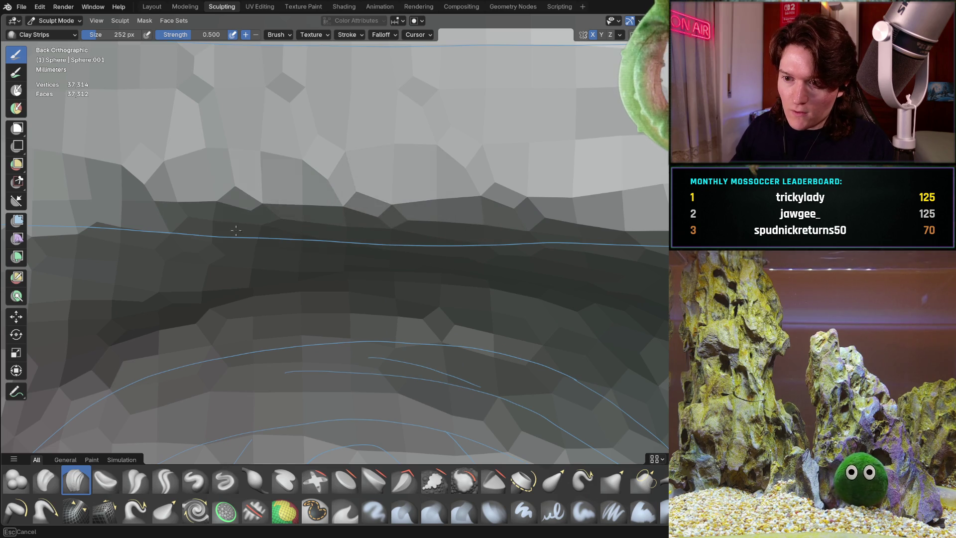
mouse_move(329, 237)
mouse_down()
mouse_move(622, 251)
mouse_move(430, 246)
mouse_move(411, 256)
mouse_up()
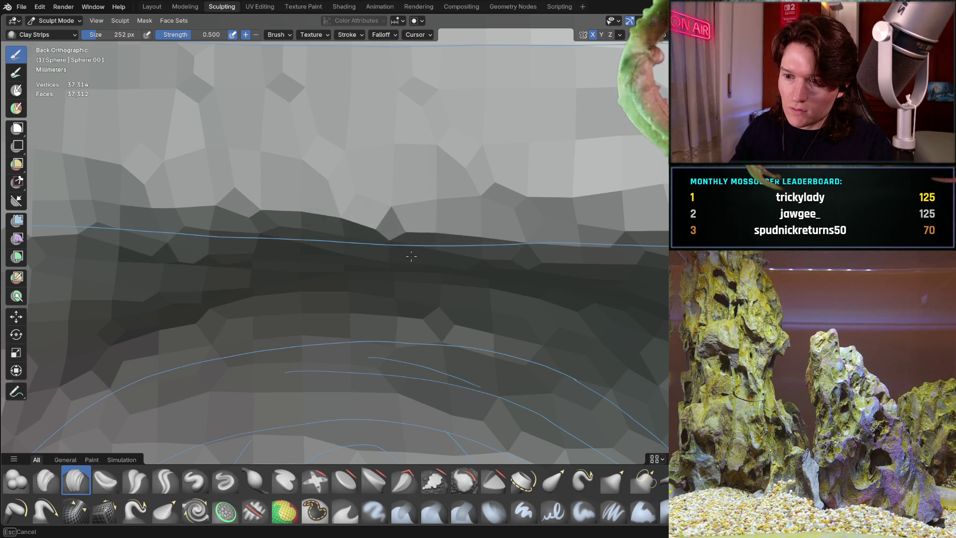
mouse_move(177, 241)
mouse_down()
mouse_move(115, 232)
mouse_move(397, 257)
mouse_move(499, 228)
mouse_up()
mouse_move(433, 312)
middle_down()
mouse_move(377, 246)
mouse_move(439, 191)
middle_up()
mouse_move(439, 191)
mouse_down()
mouse_move(158, 199)
mouse_move(448, 161)
mouse_move(432, 159)
mouse_up()
mouse_move(432, 159)
ctrl+middle_down()
mouse_move(395, 196)
mouse_move(373, 197)
ctrl+middle_up()
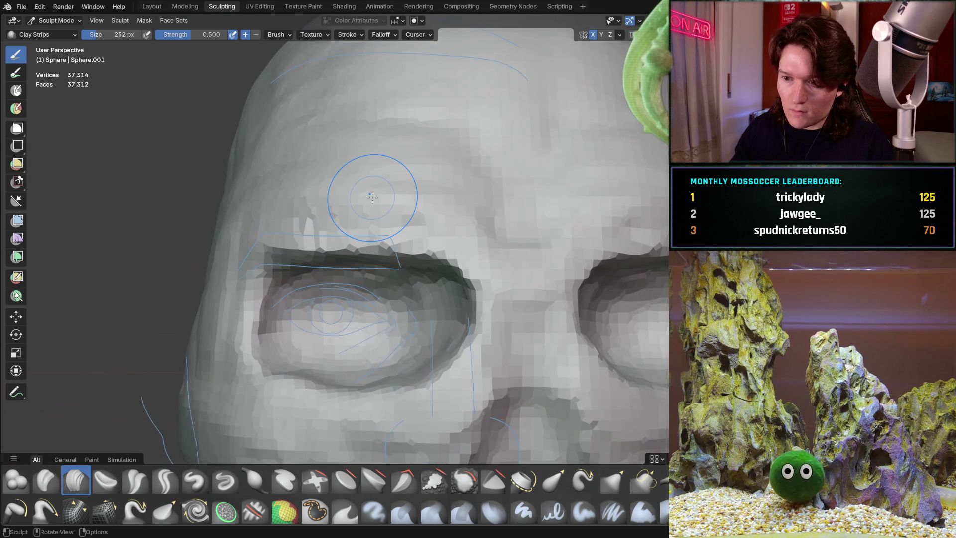
key(ctrl+KP_1)
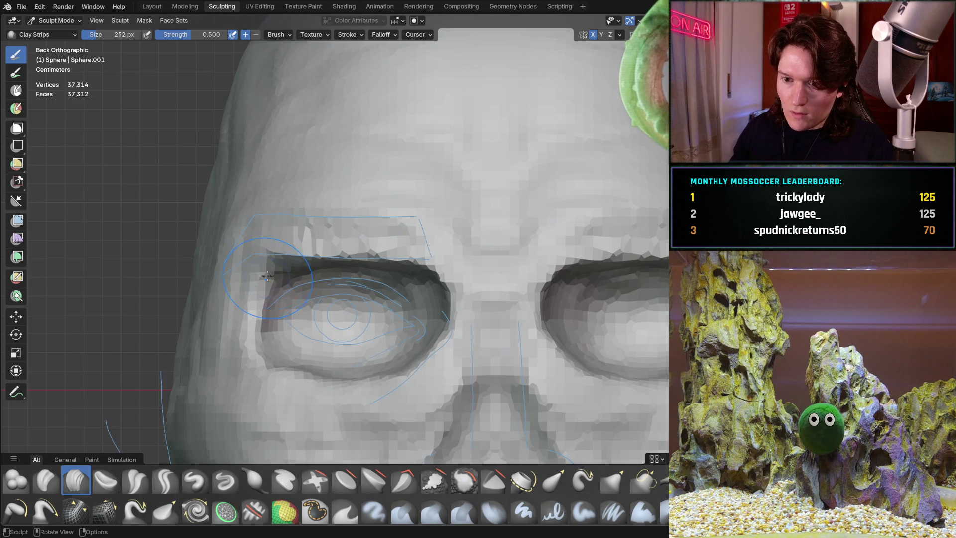
scroll(299, 226, up, 5)
mouse_move(298, 249)
middle_down()
mouse_move(294, 269)
mouse_move(299, 258)
mouse_move(249, 254)
mouse_move(222, 234)
middle_up()
scroll(236, 277, down, 3)
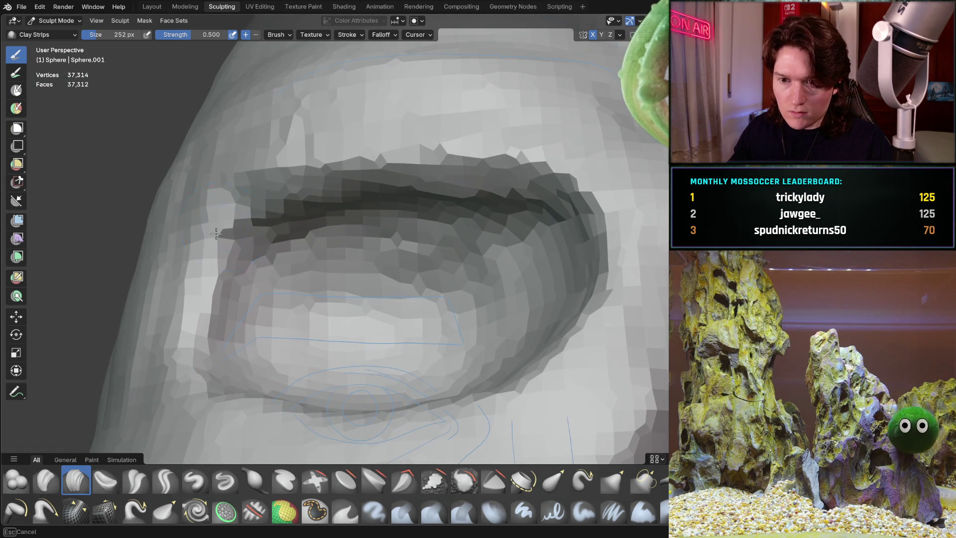
scroll(217, 230, up, 3)
middle_drag(266, 260, 299, 204)
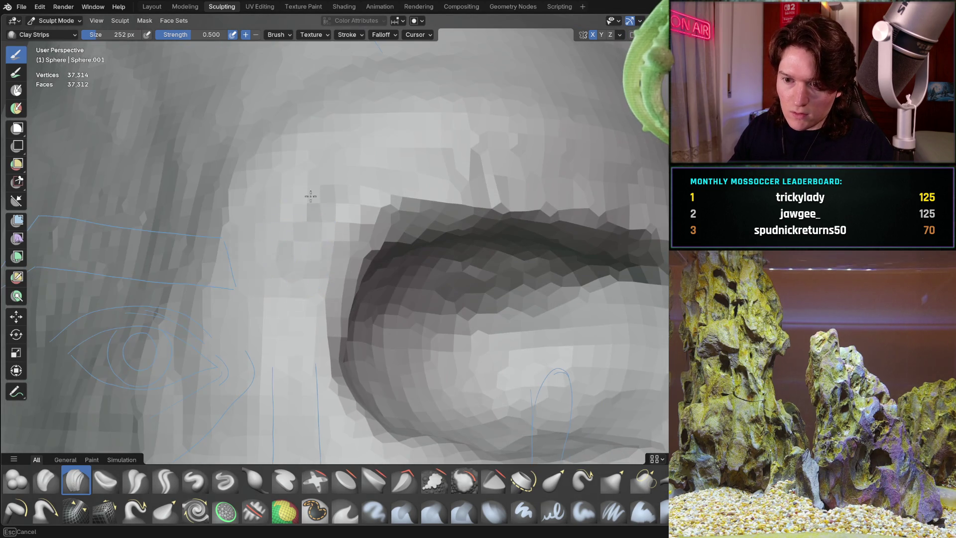
mouse_move(235, 306)
middle_down()
mouse_move(256, 205)
mouse_move(299, 299)
mouse_move(318, 201)
mouse_move(300, 295)
middle_up()
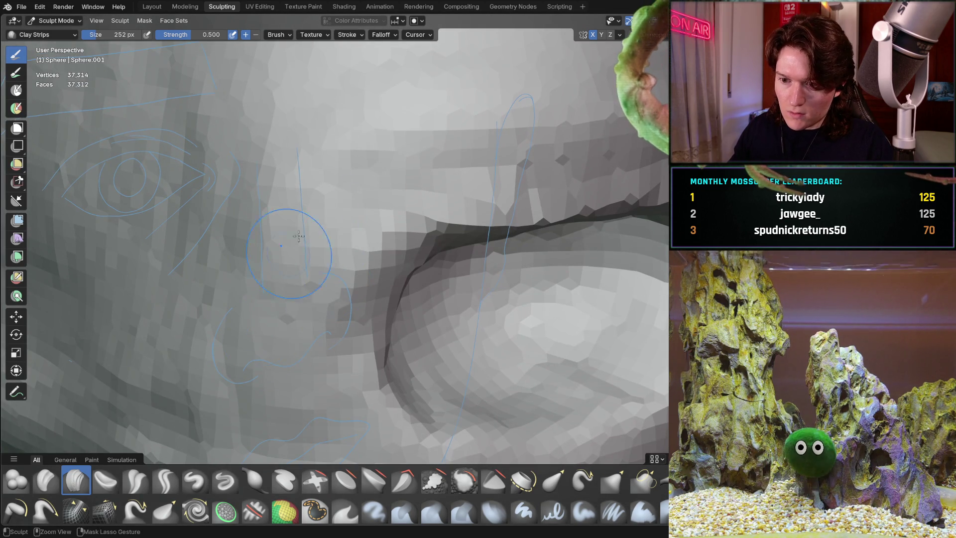
mouse_move(298, 236)
middle_down()
mouse_move(327, 218)
mouse_move(337, 240)
mouse_move(275, 187)
middle_up()
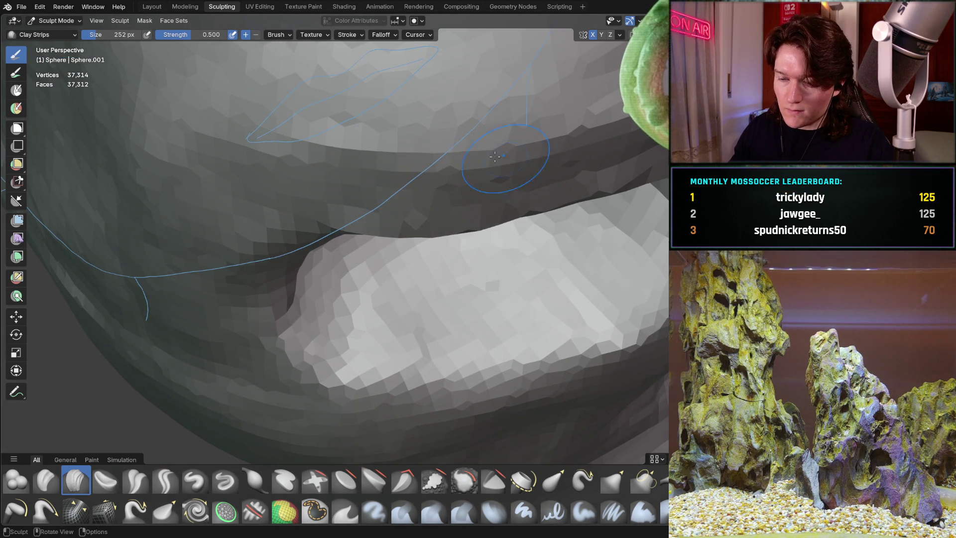
middle_drag(495, 157, 478, 196)
scroll(382, 172, down, 6)
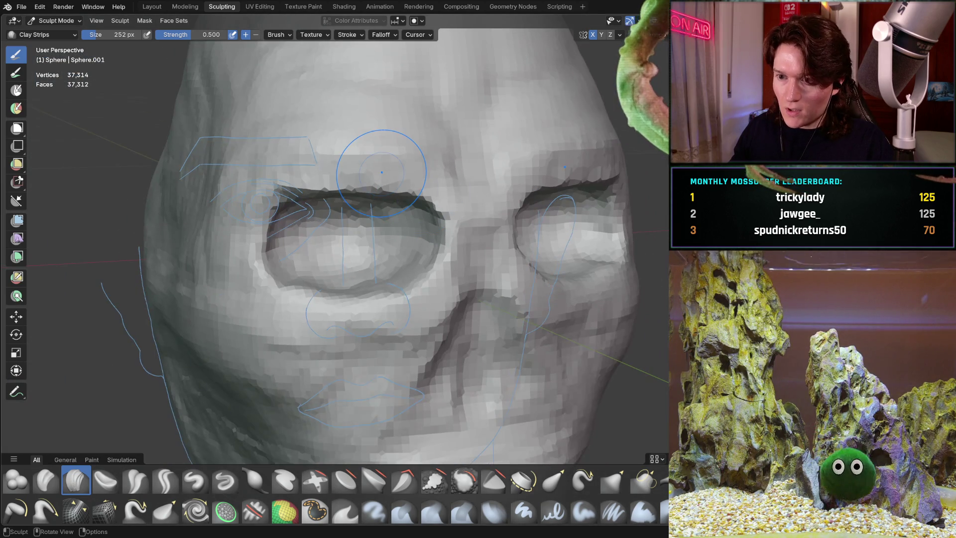
- Sweep a Clay Strips stroke down-left from the left upper eyelid's outer corner into the socket
key(ctrl+KP_1)
scroll(296, 265, up, 5)
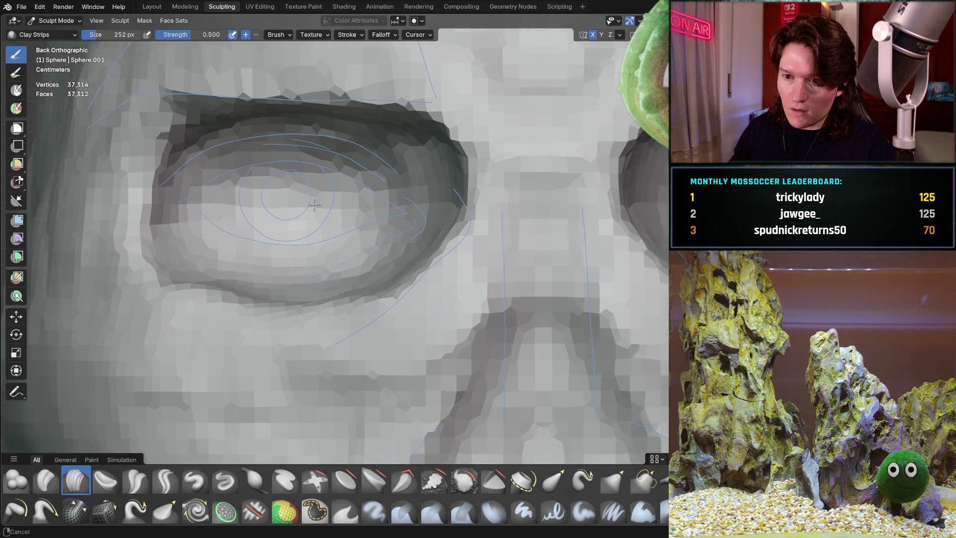
scroll(367, 309, up, 2)
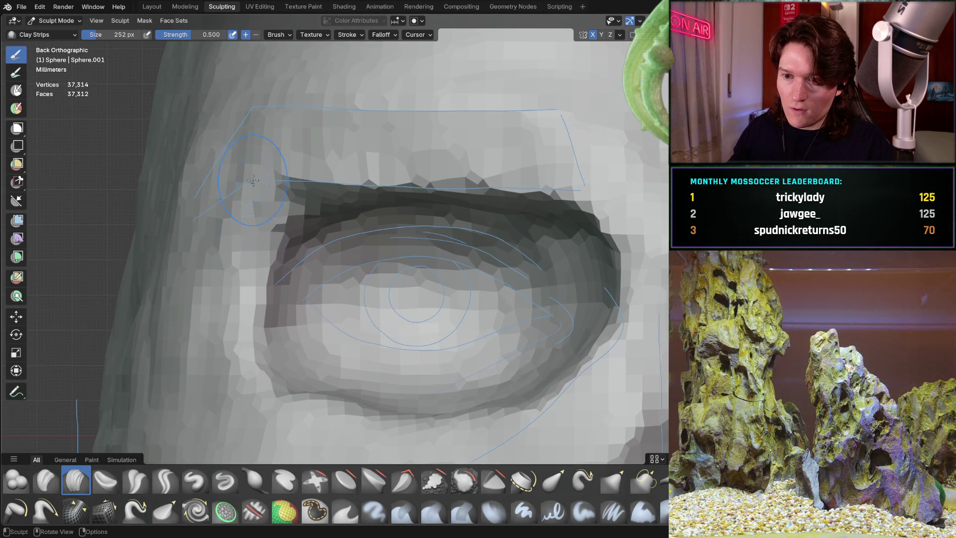
middle_drag(253, 180, 198, 164)
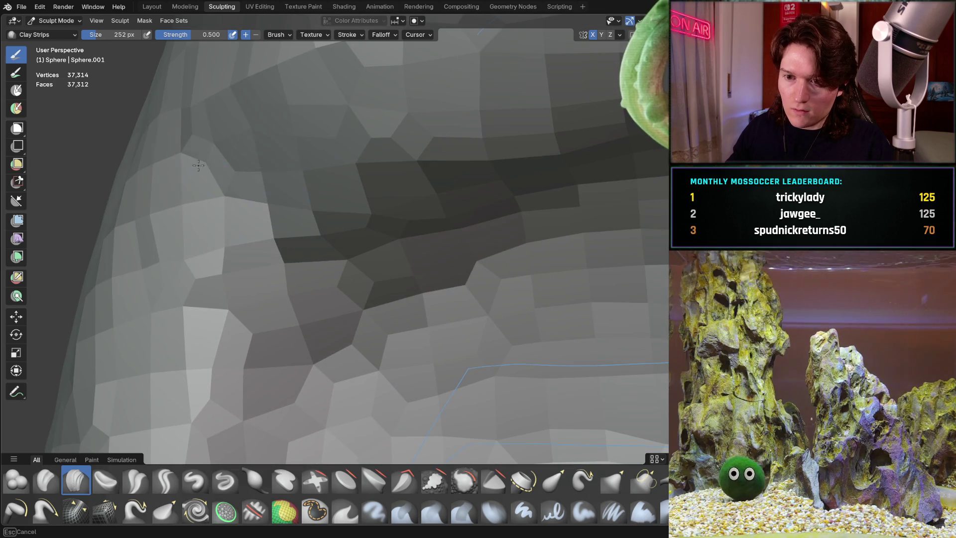
mouse_move(198, 165)
mouse_down()
mouse_move(224, 124)
mouse_move(249, 149)
mouse_move(164, 224)
mouse_move(111, 306)
mouse_up()
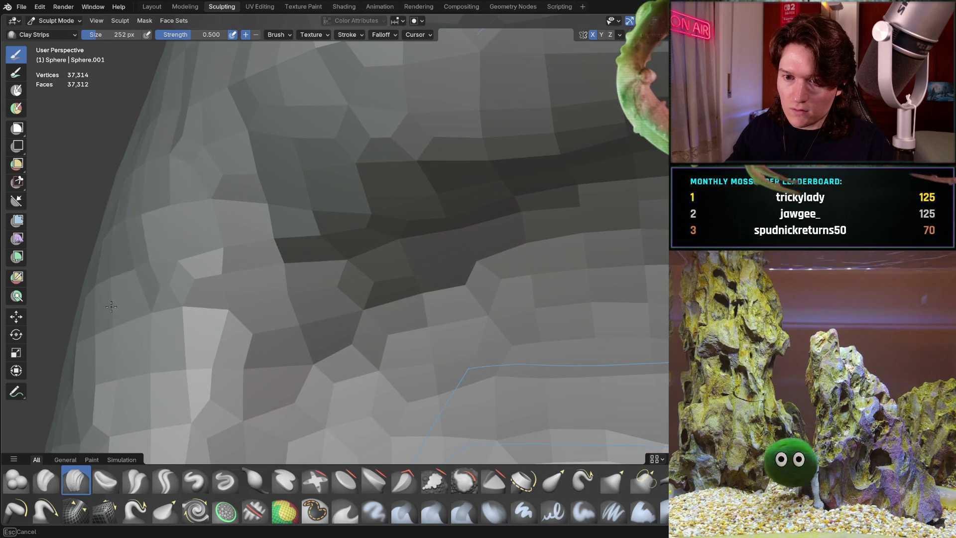
mouse_move(111, 306)
middle_down()
mouse_move(304, 271)
mouse_move(314, 273)
mouse_move(307, 282)
middle_up()
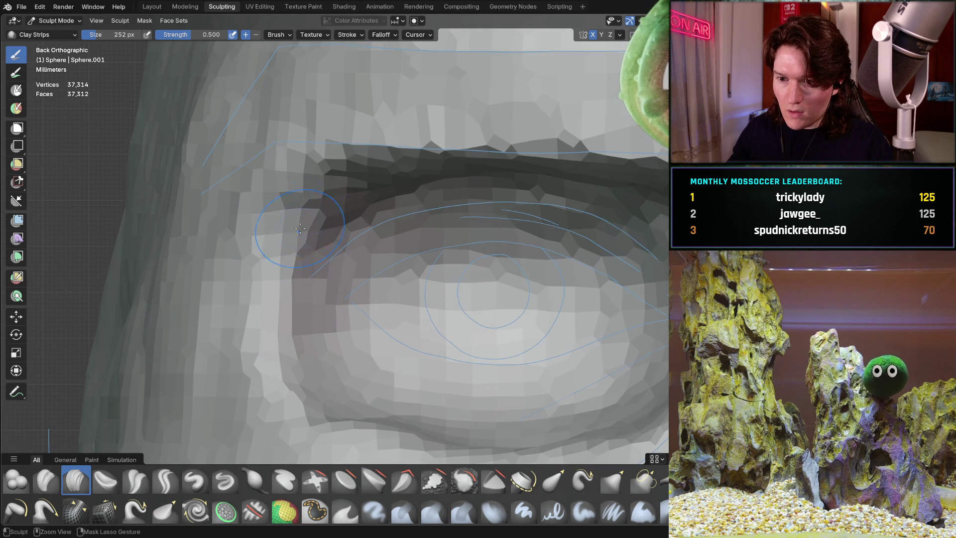
middle_drag(276, 347, 288, 325)
middle_drag(194, 232, 187, 255)
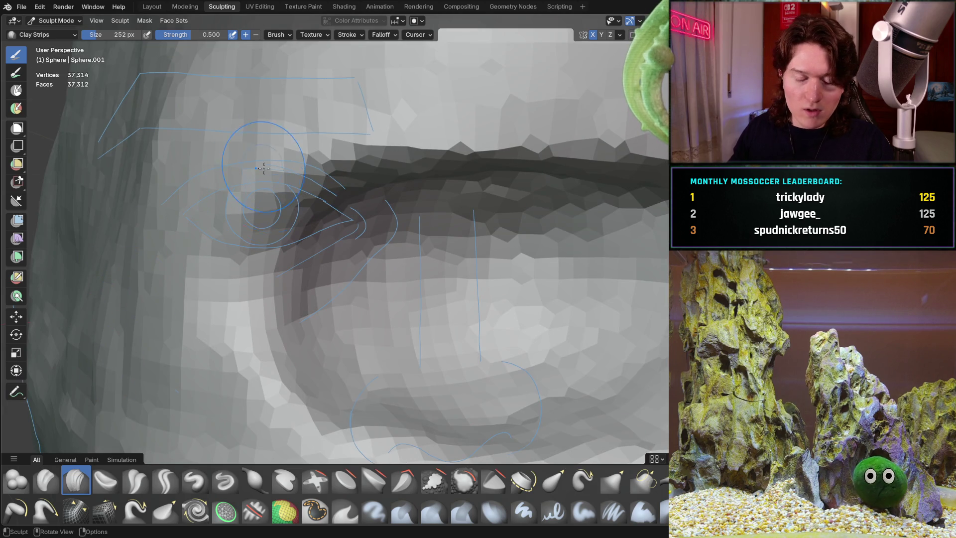
- Add Clay Strips strokes rightward, then leftward along the left upper eyelid crease
scroll(313, 284, down, 5)
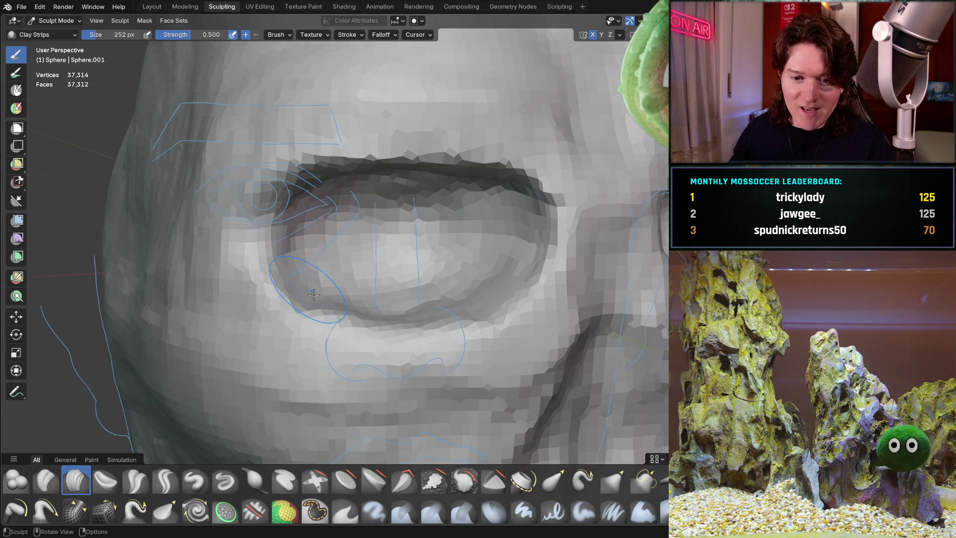
mouse_move(426, 241)
middle_down()
mouse_move(340, 222)
mouse_move(381, 154)
middle_up()
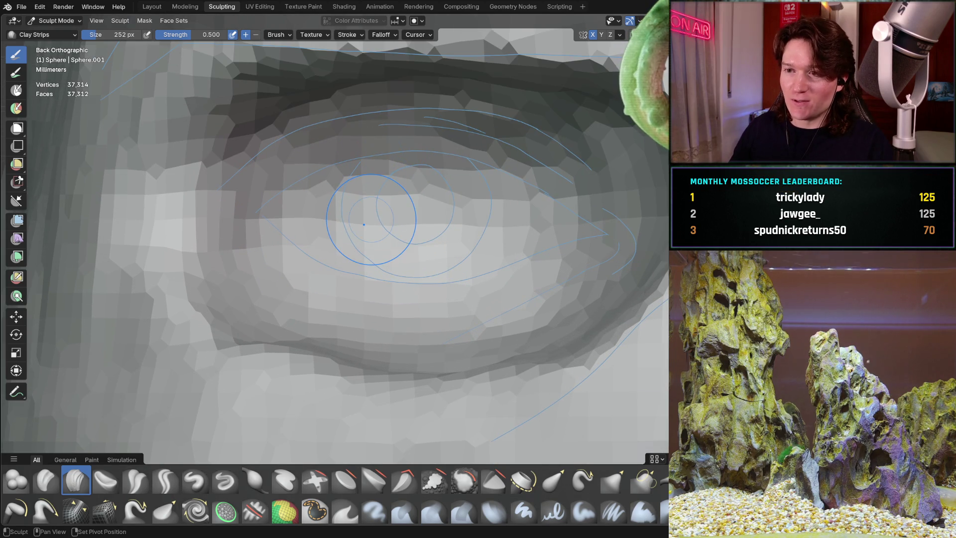
mouse_move(363, 225)
middle_down()
mouse_move(446, 201)
mouse_move(398, 196)
mouse_move(362, 224)
middle_up()
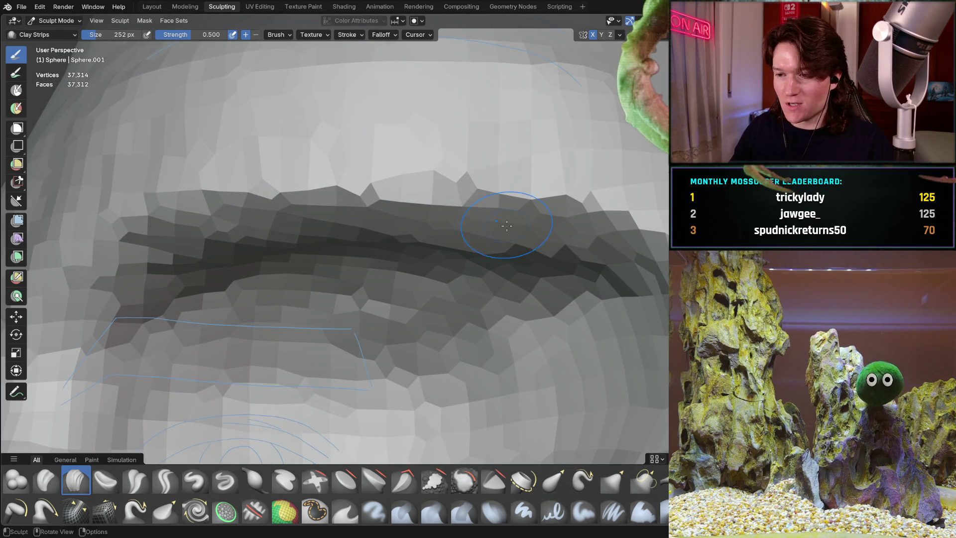
drag(506, 226, 585, 234)
drag(379, 213, 352, 220)
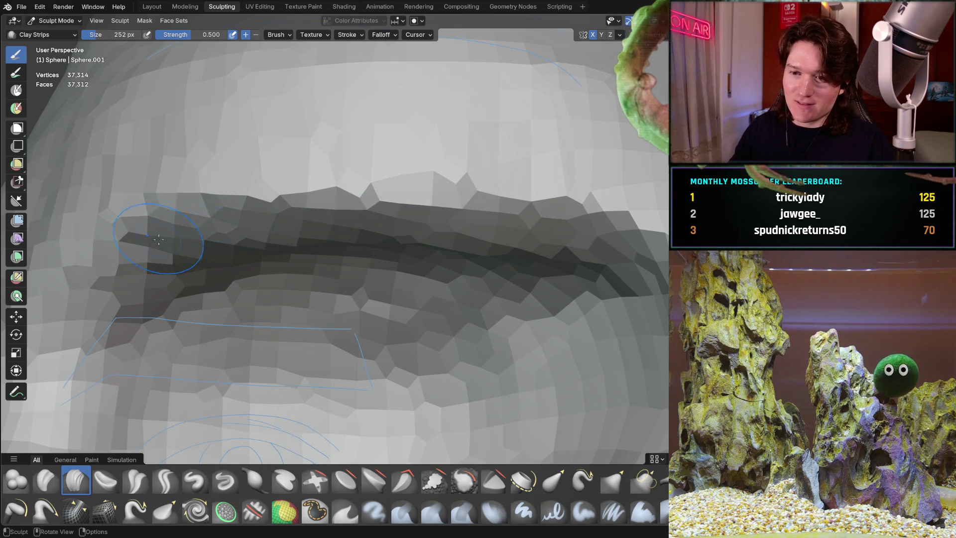
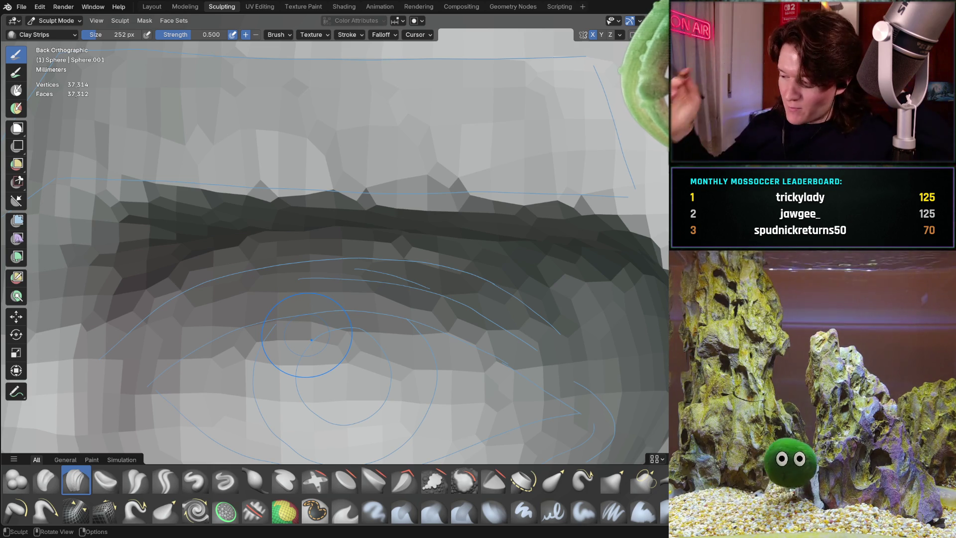
- Inspect the brow ridge and sketched eye from several angles, centring them in the back view
mouse_move(193, 269)
middle_down()
mouse_move(224, 239)
mouse_move(203, 214)
mouse_move(252, 324)
mouse_move(296, 244)
middle_up()
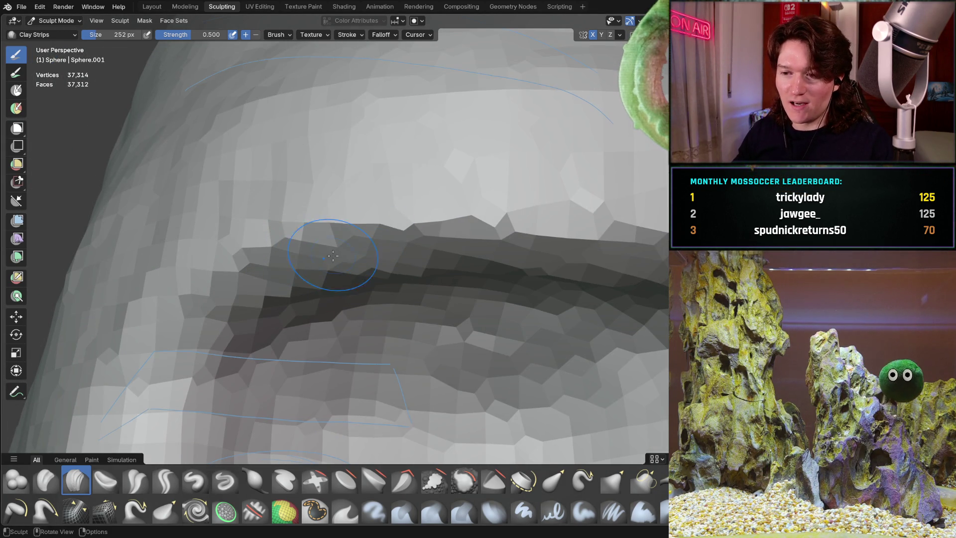
middle_drag(472, 202, 341, 239)
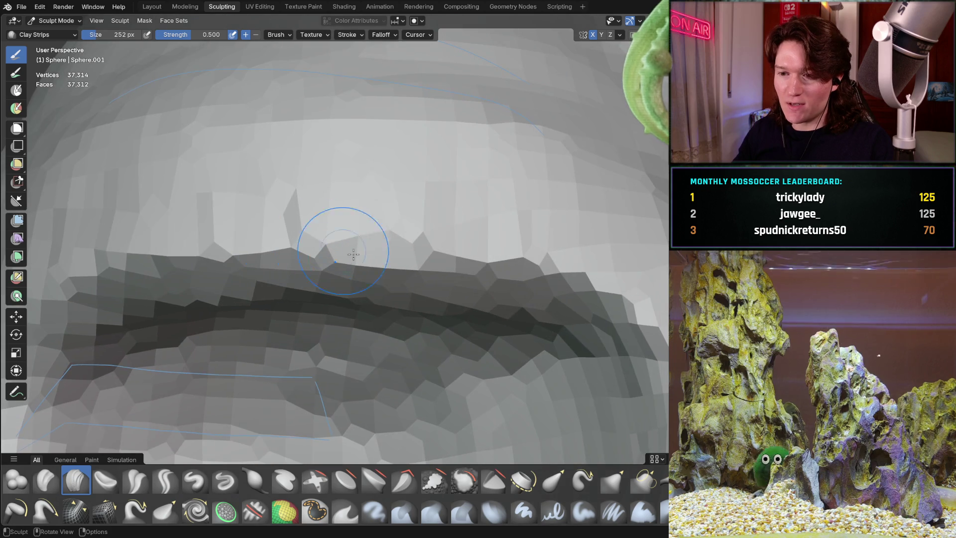
middle_drag(566, 278, 431, 282)
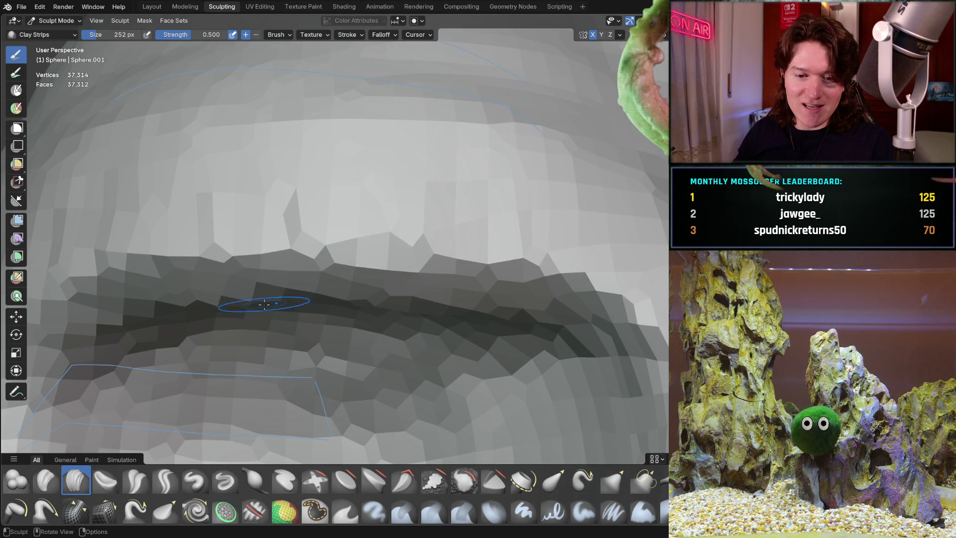
middle_drag(313, 196, 331, 231)
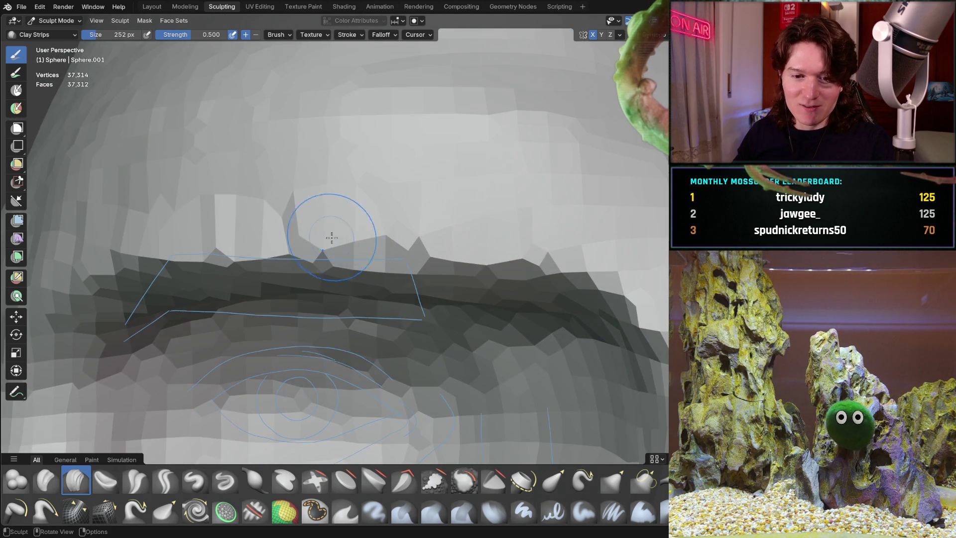
key(ctrl+KP_1)
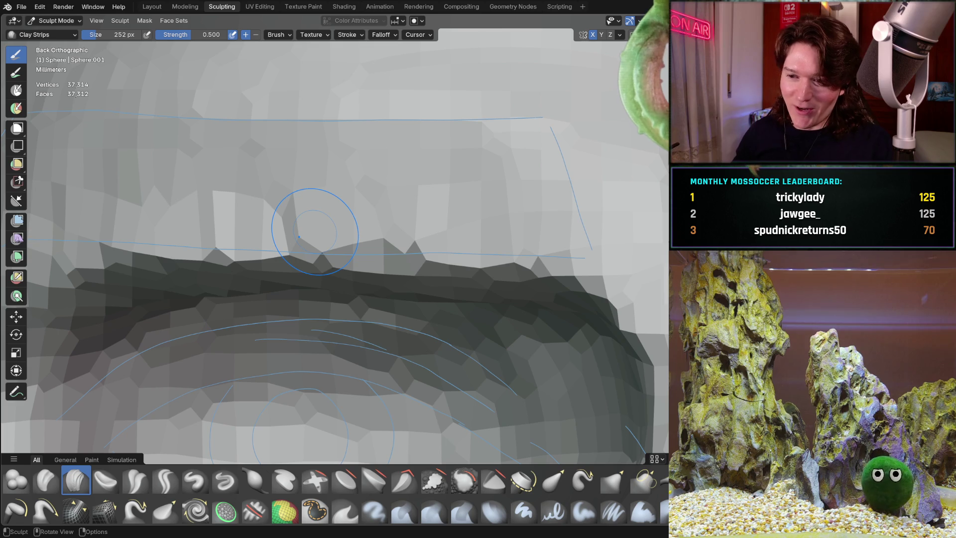
mouse_move(383, 316)
shift+middle_down()
mouse_move(314, 291)
mouse_move(331, 312)
shift+middle_up()
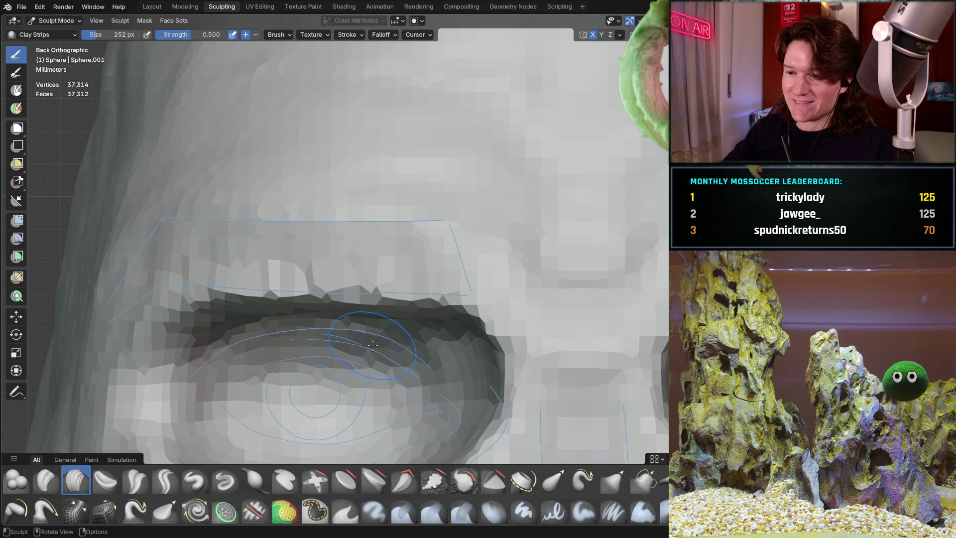
scroll(373, 344, up, 3)
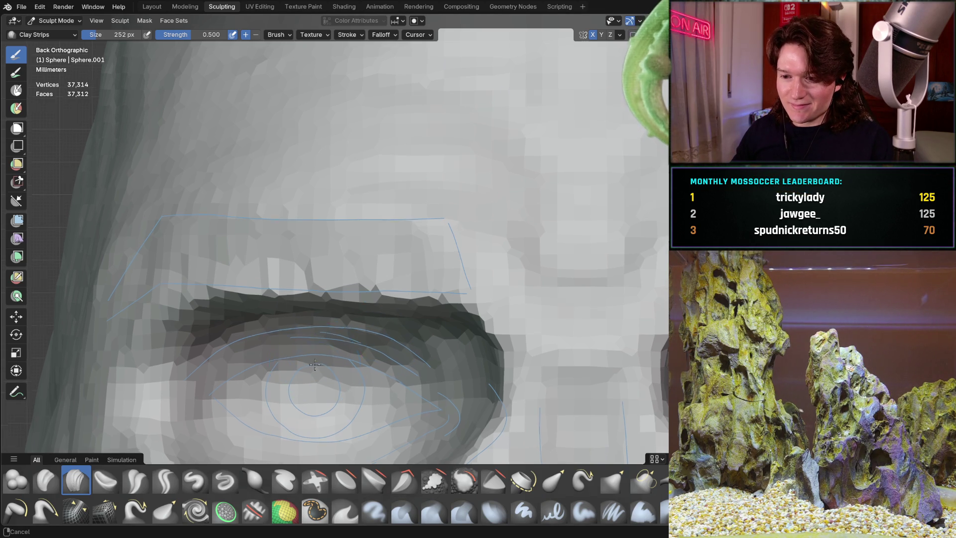
mouse_move(373, 345)
shift+middle_down()
mouse_move(364, 224)
mouse_move(354, 267)
mouse_move(299, 282)
mouse_move(302, 316)
shift+middle_up()
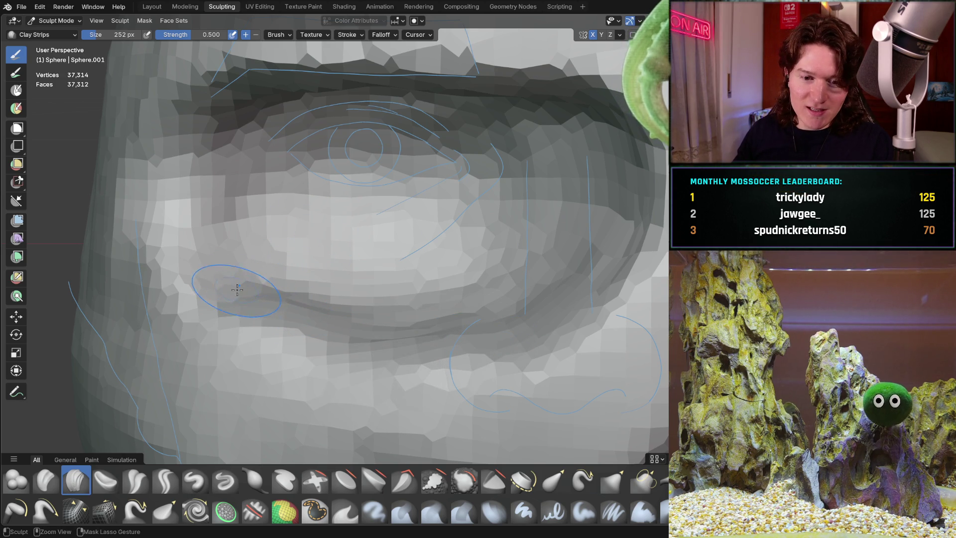
middle_drag(251, 282, 241, 287)
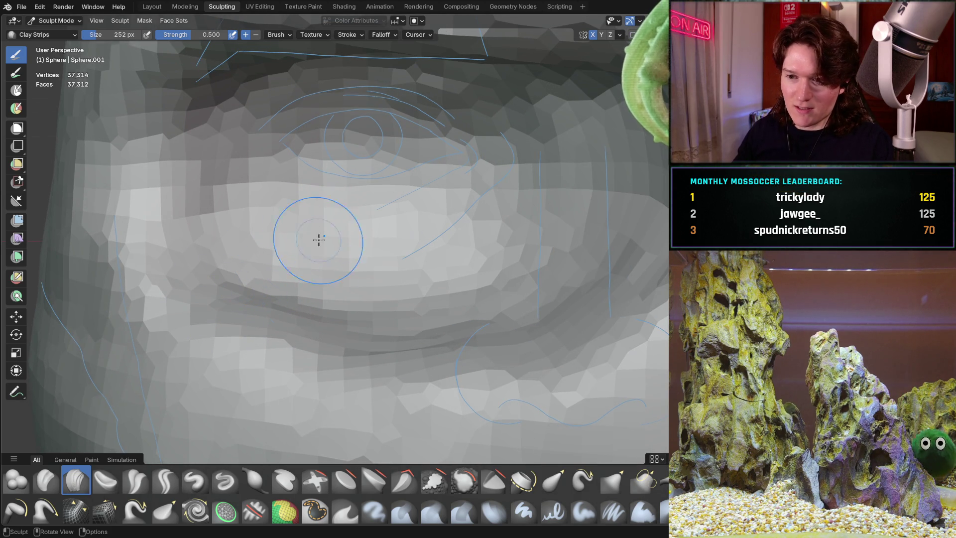
key(ctrl+KP_1)
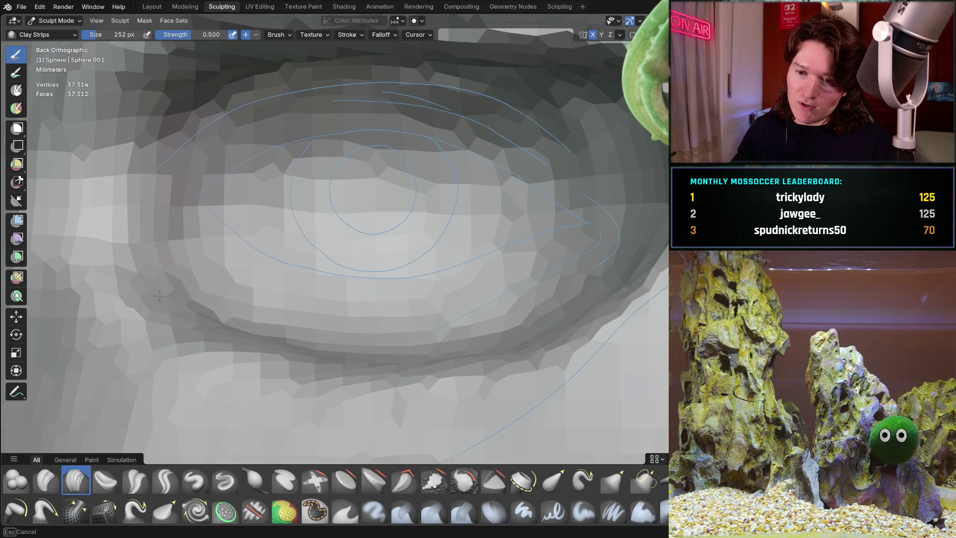
- Zoom into the eye and orbit around it to check its shape
mouse_move(245, 240)
middle_down()
mouse_move(252, 251)
mouse_move(361, 237)
mouse_move(369, 254)
mouse_move(407, 262)
mouse_move(301, 243)
middle_up()
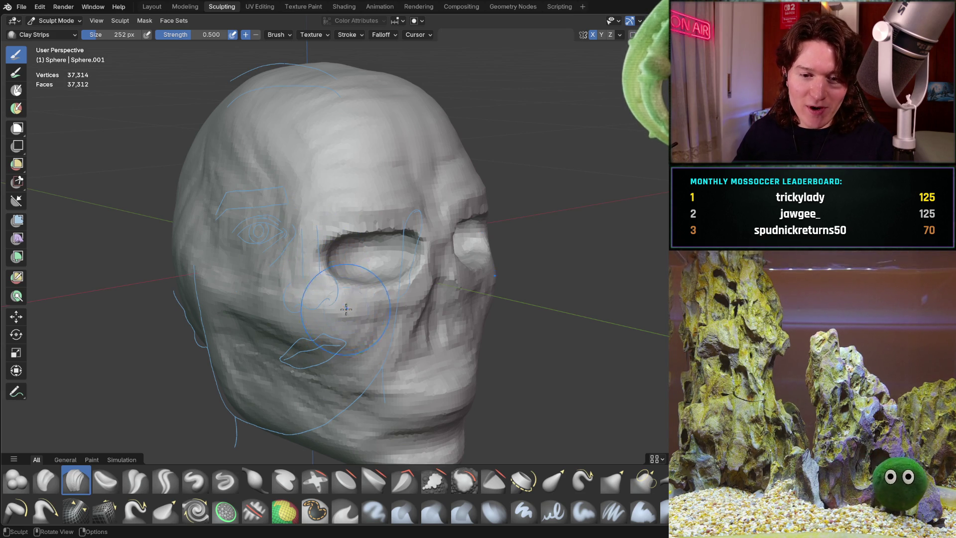
mouse_move(340, 317)
ctrl+middle_down()
mouse_move(390, 229)
mouse_move(365, 237)
ctrl+middle_up()
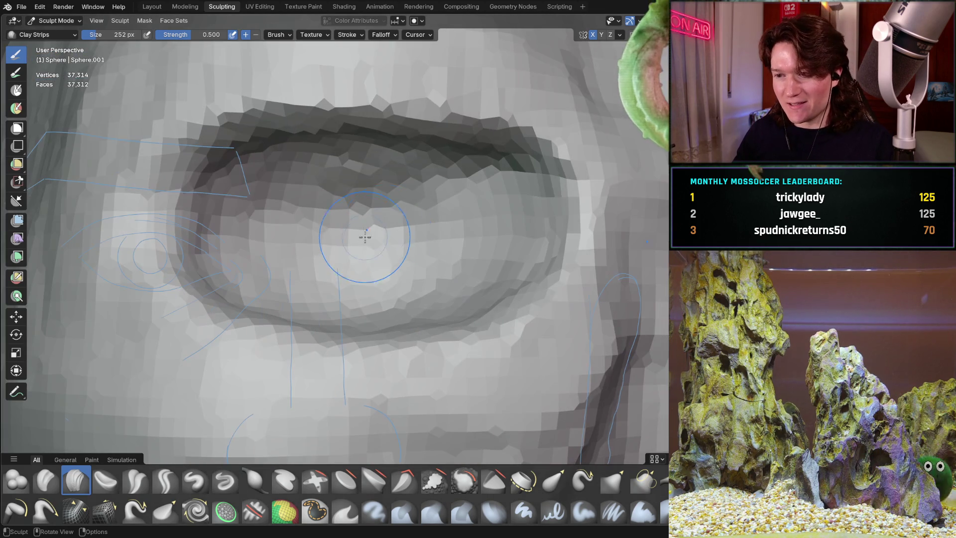
key(ctrl+KP_1)
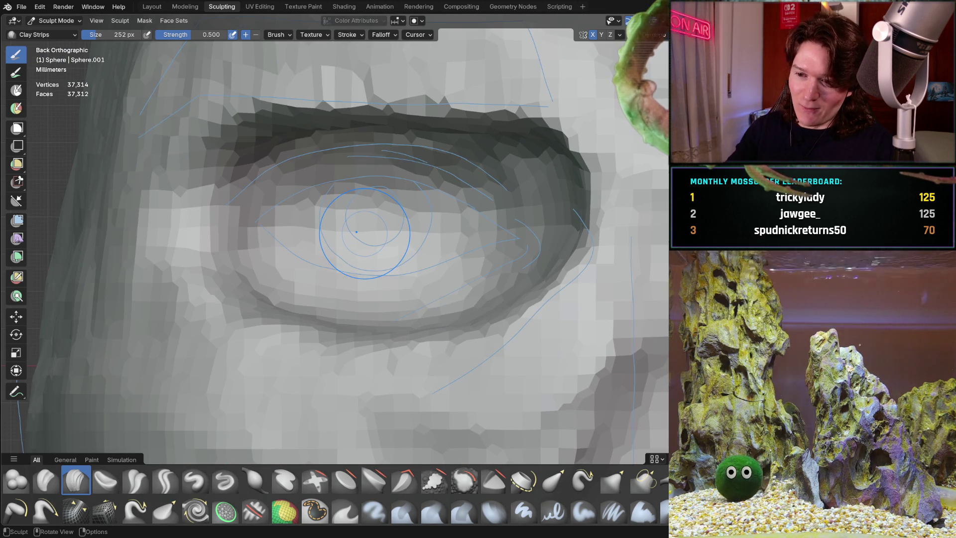
mouse_move(304, 345)
middle_down()
mouse_move(320, 277)
mouse_move(299, 292)
mouse_move(316, 294)
mouse_move(284, 292)
mouse_move(282, 268)
middle_up()
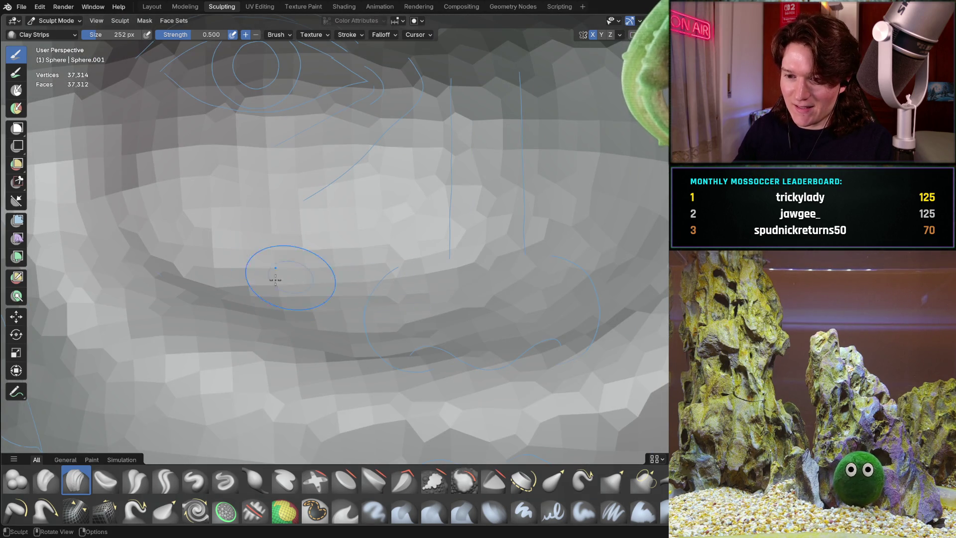
mouse_move(556, 298)
middle_down()
mouse_move(342, 262)
mouse_move(463, 279)
middle_up()
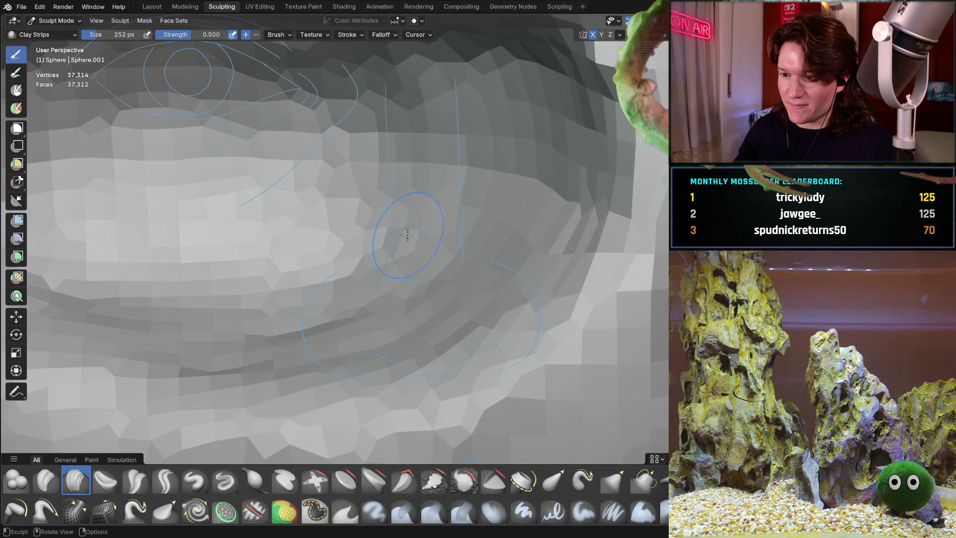
middle_drag(438, 251, 424, 189)
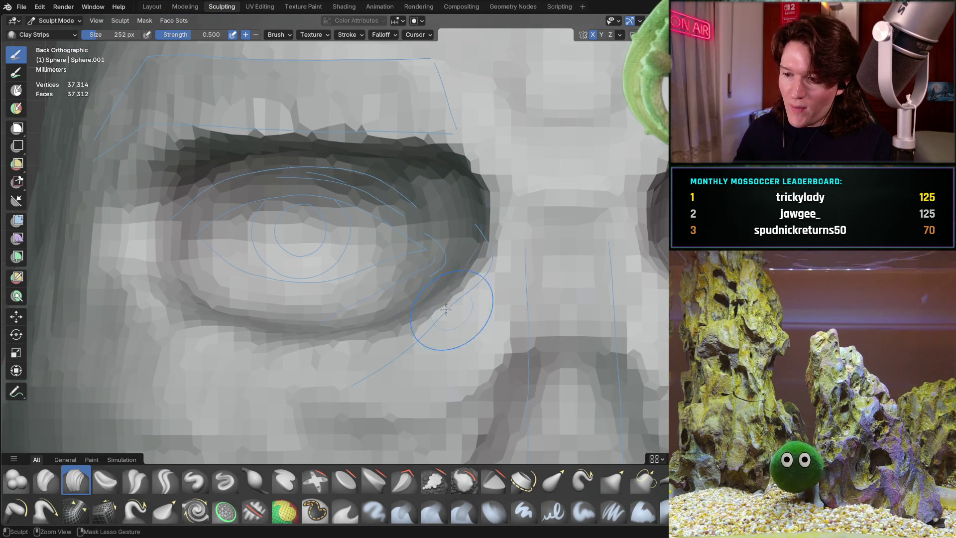
middle_drag(448, 309, 487, 275)
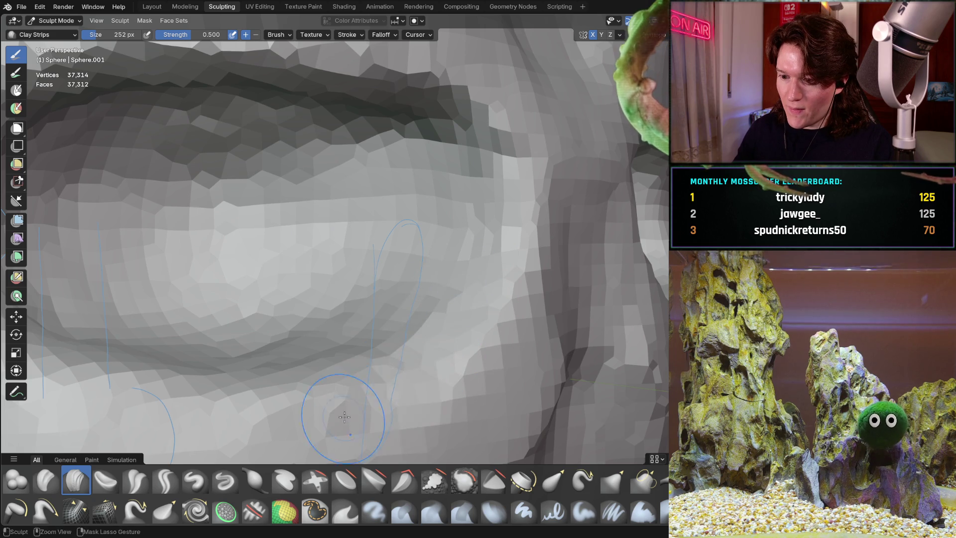
middle_drag(469, 259, 488, 344)
- Build up the skin between the eye and nose with two Clay Strips strokes
mouse_move(545, 223)
mouse_down()
mouse_move(561, 193)
mouse_move(522, 211)
mouse_up()
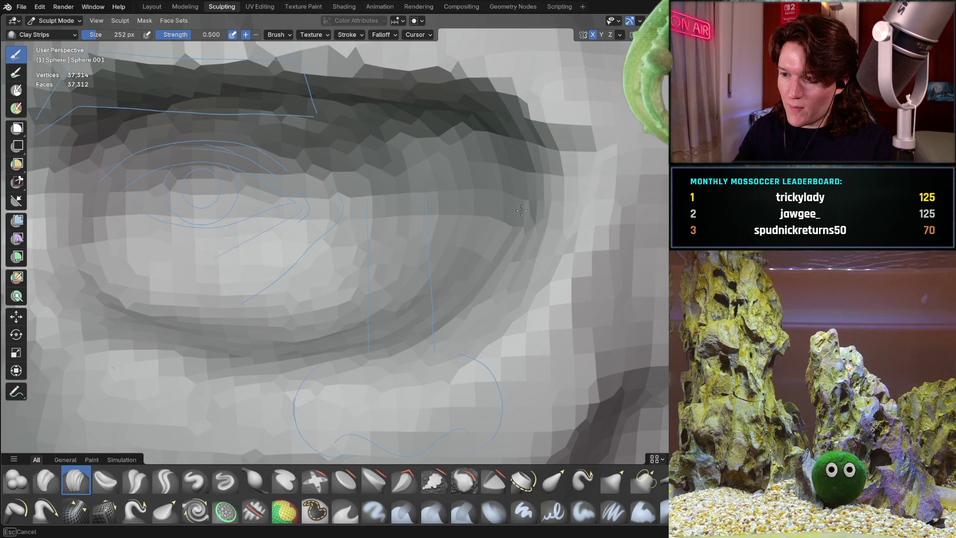
drag(538, 296, 480, 374)
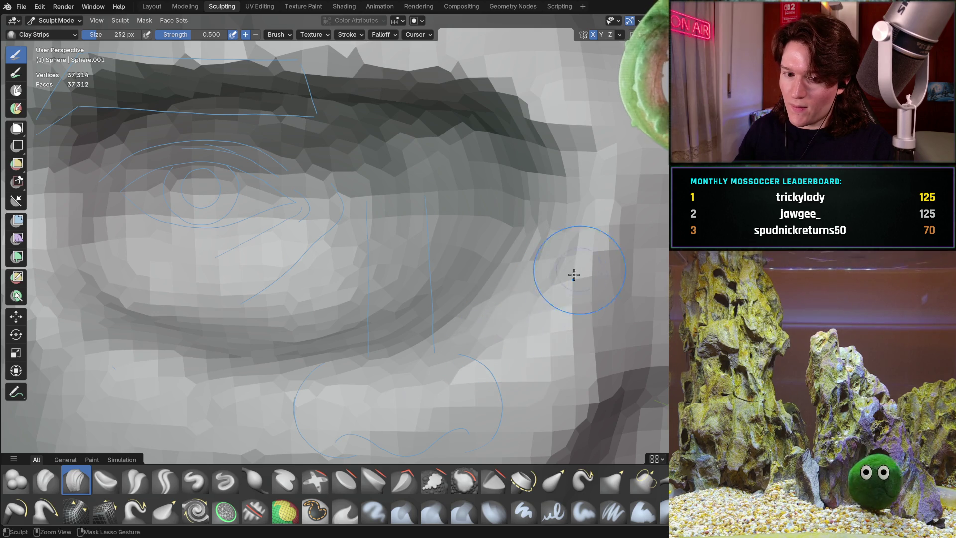
key(ctrl+KP_1)
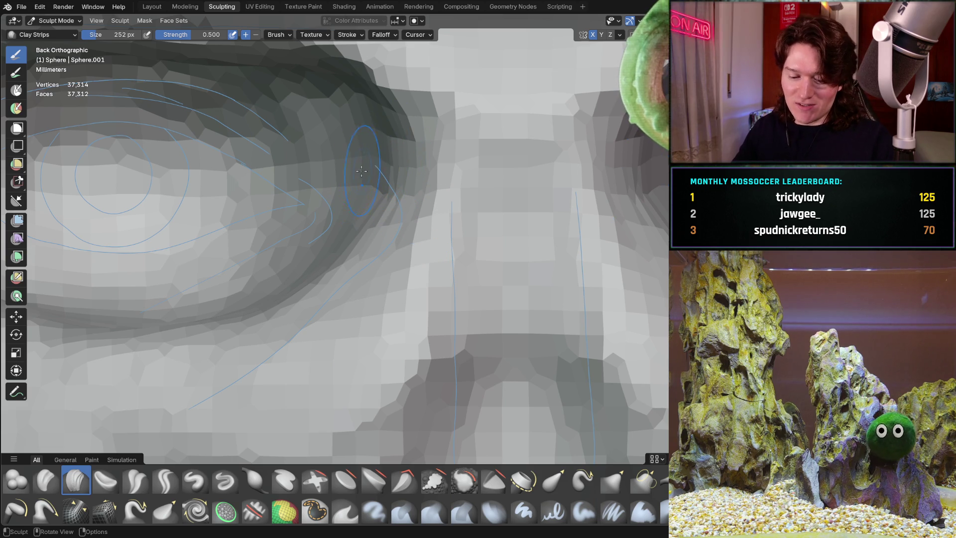
shift+middle_drag(361, 171, 423, 260)
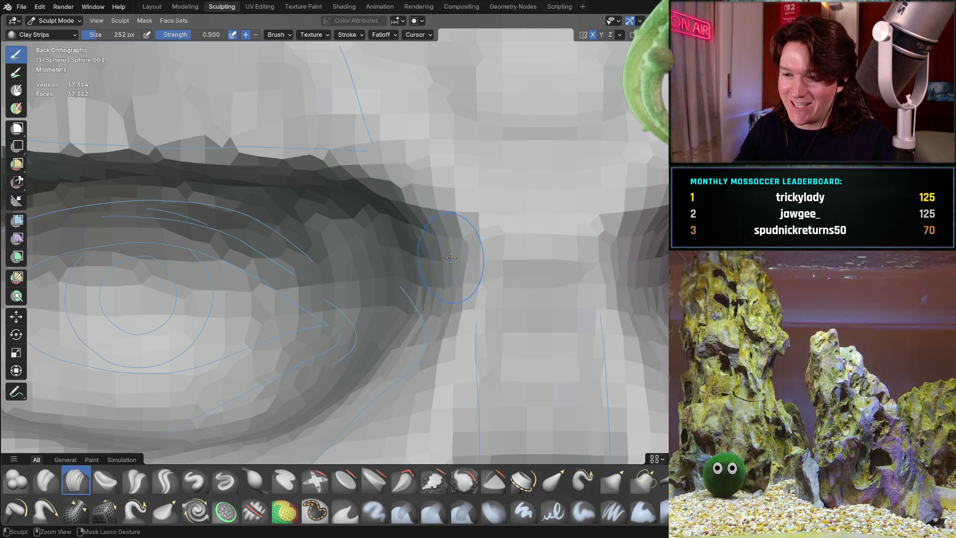
shift+middle_drag(408, 310, 394, 210)
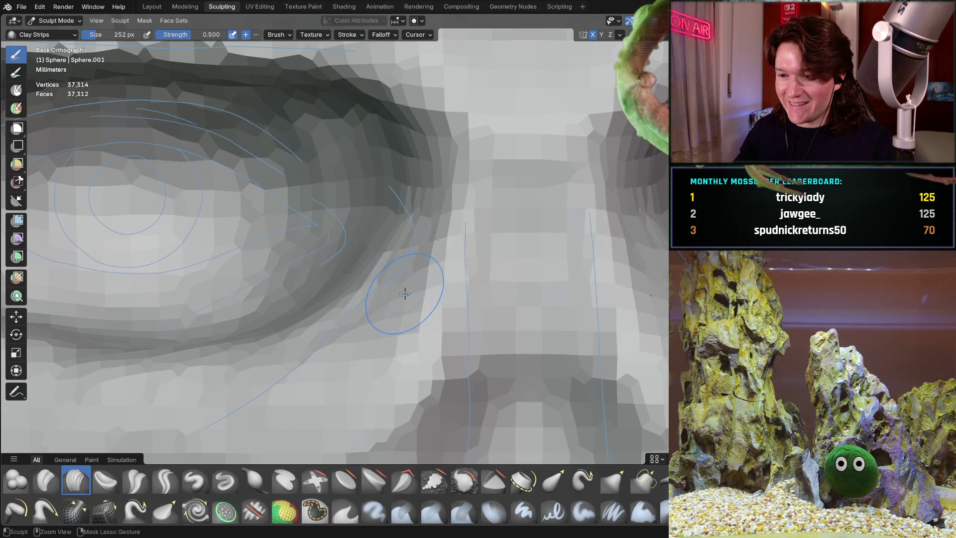
shift+scroll(384, 310, down, 3)
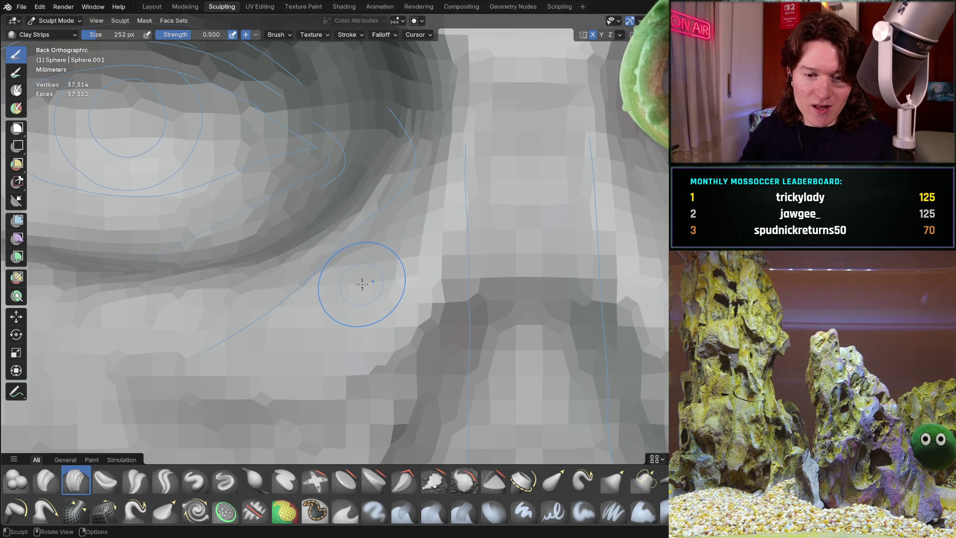
shift+scroll(365, 246, up, 3)
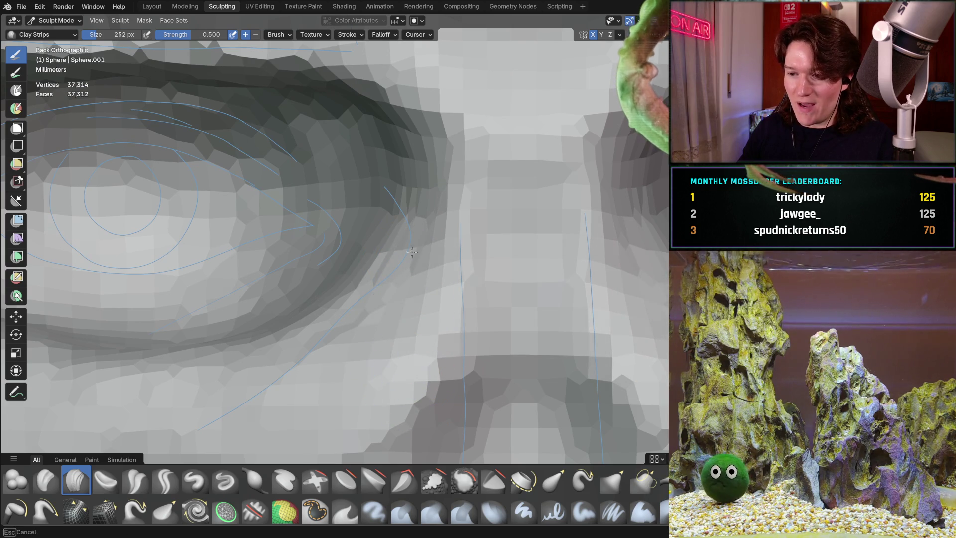
mouse_move(363, 317)
mouse_down()
mouse_move(324, 334)
mouse_move(355, 242)
mouse_up()
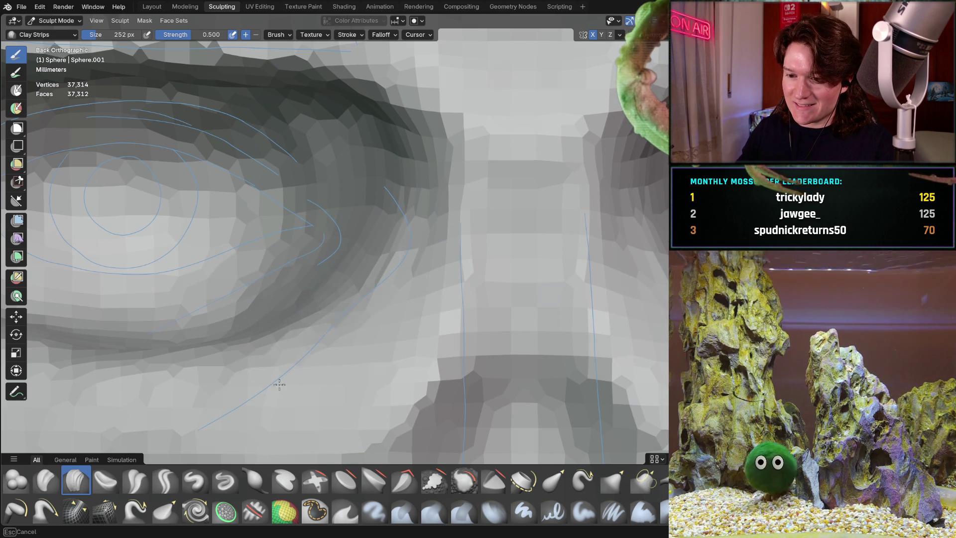
ctrl+right_drag(245, 378, 373, 387)
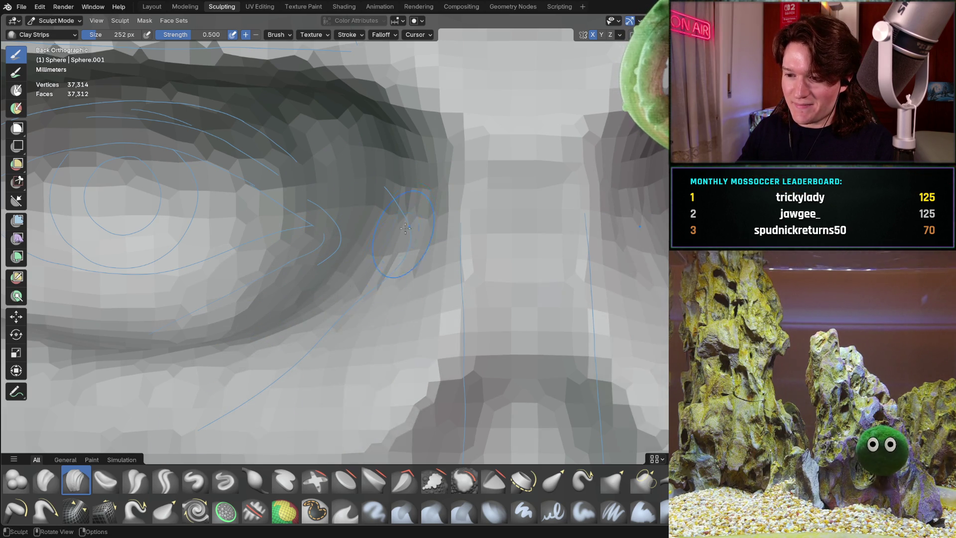
mouse_move(405, 228)
middle_down()
mouse_move(391, 274)
mouse_move(371, 234)
middle_up()
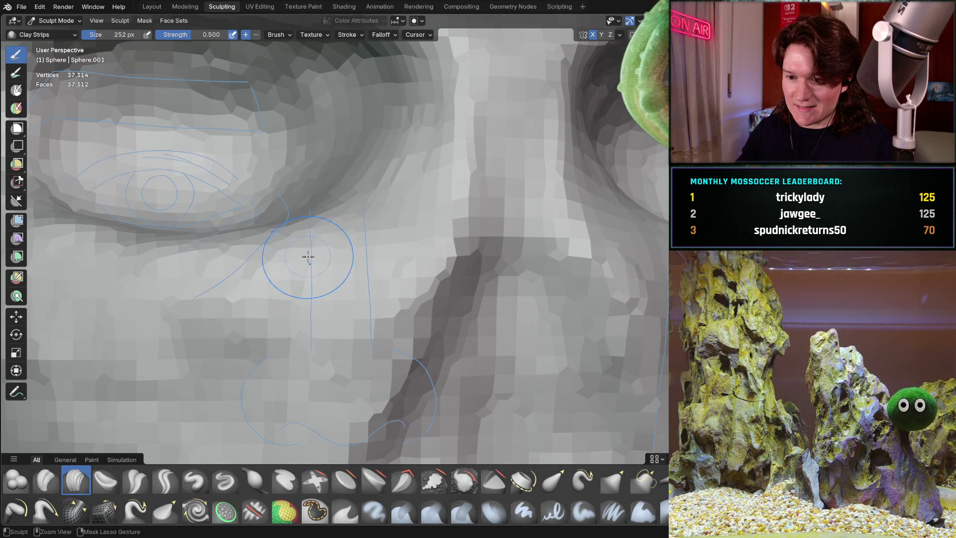
scroll(365, 300, down, 5)
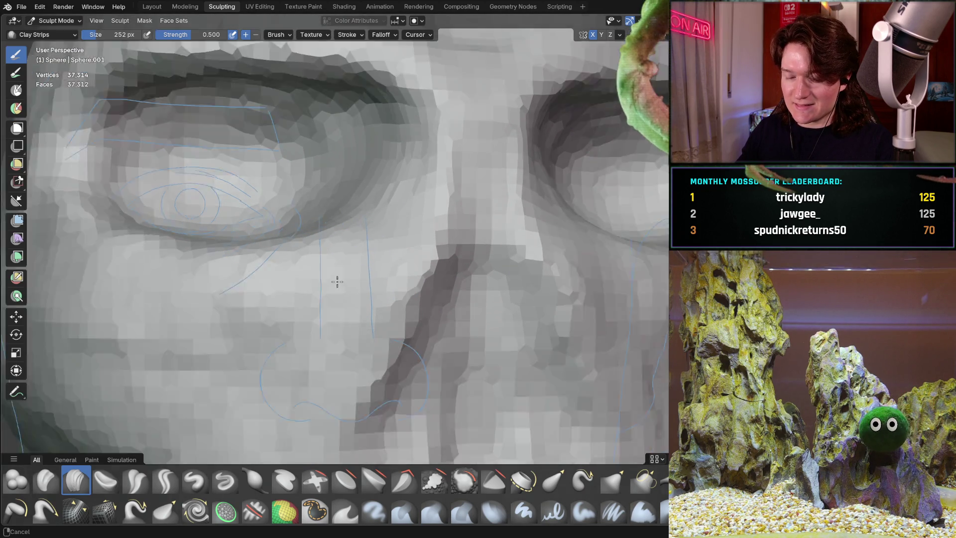
middle_drag(335, 280, 331, 259)
scroll(331, 255, up, 5)
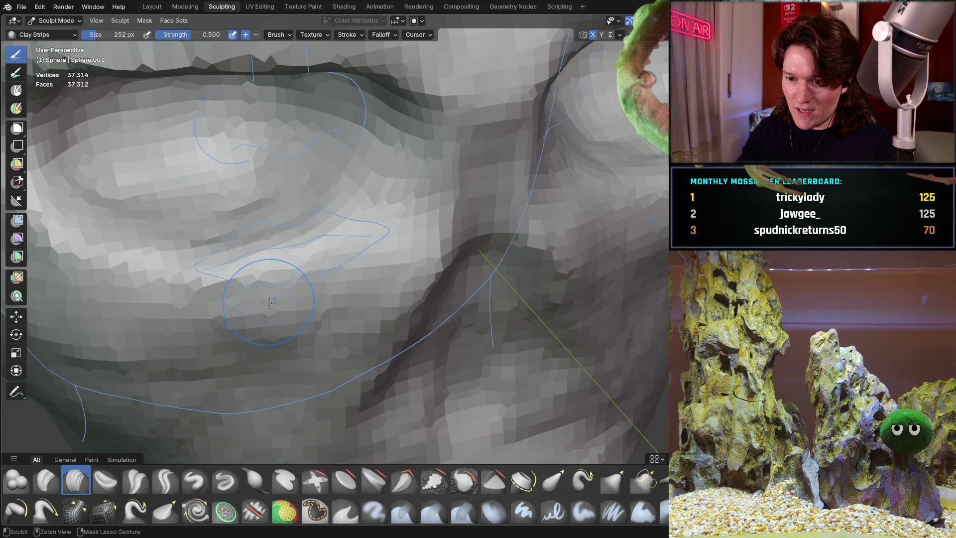
mouse_move(300, 338)
middle_down()
mouse_move(249, 257)
mouse_move(305, 245)
mouse_move(390, 247)
mouse_move(309, 187)
middle_up()
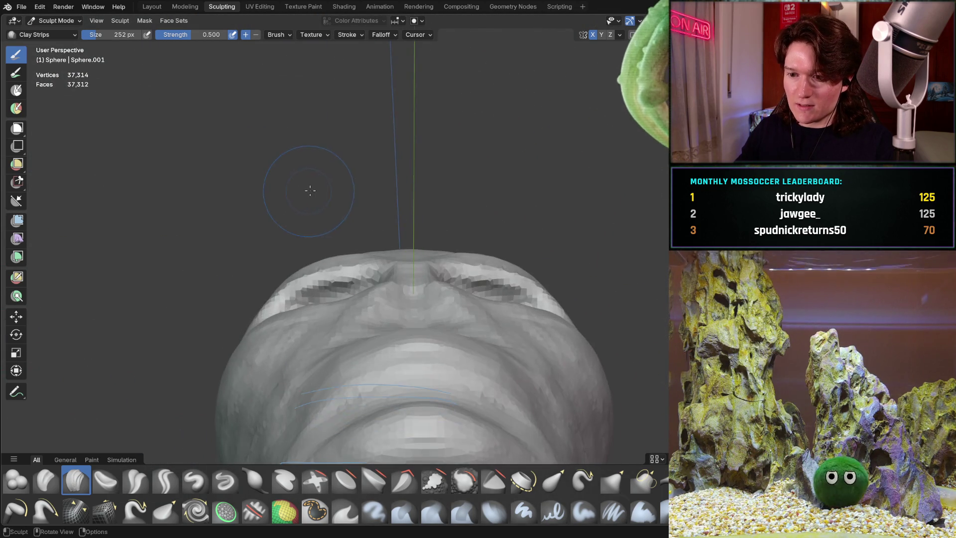
mouse_move(363, 230)
middle_down()
mouse_move(325, 224)
mouse_move(324, 257)
mouse_move(317, 225)
mouse_move(320, 245)
mouse_move(299, 245)
mouse_move(311, 255)
middle_up()
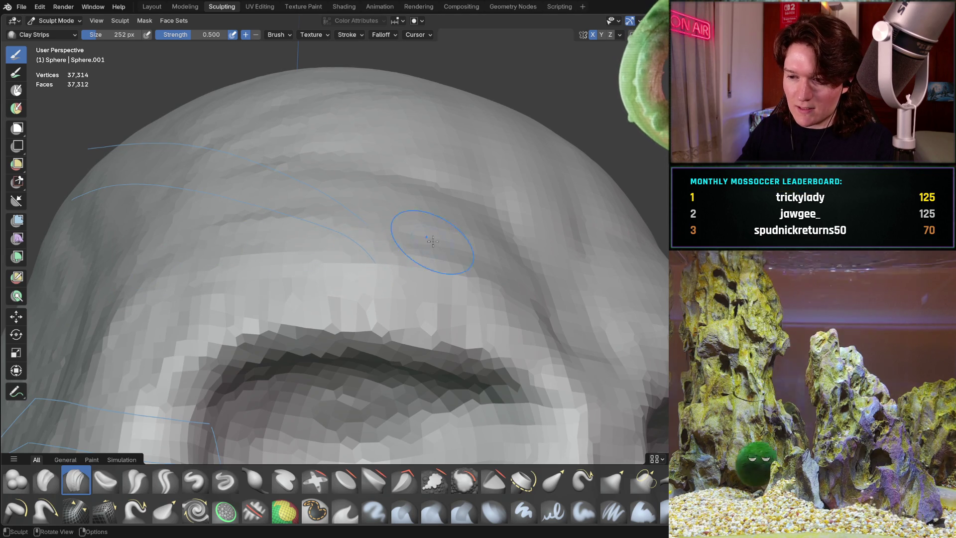
middle_drag(438, 241, 428, 271)
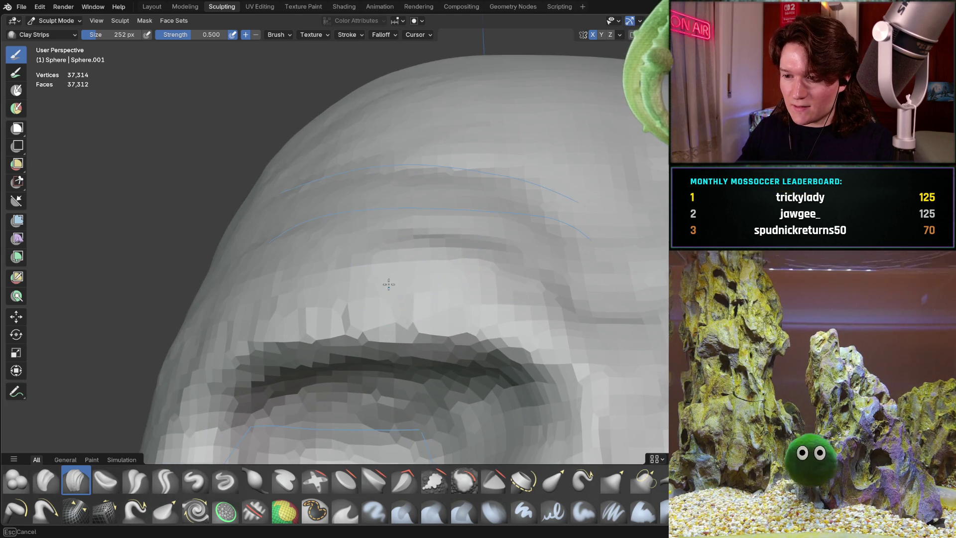
mouse_move(508, 299)
middle_down()
mouse_move(461, 276)
mouse_move(528, 307)
mouse_move(528, 329)
middle_up()
middle_drag(495, 246, 401, 252)
middle_drag(454, 286, 454, 286)
middle_drag(427, 226, 427, 256)
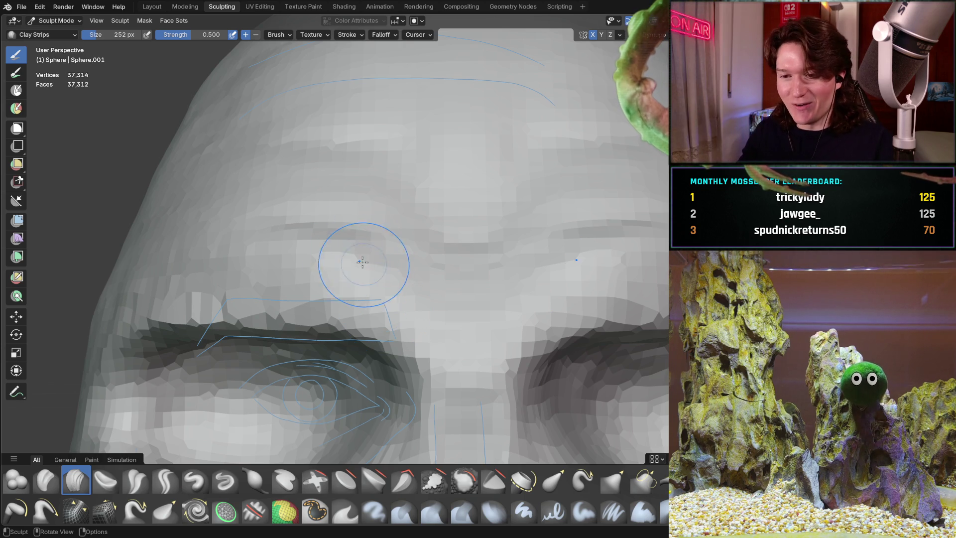
mouse_move(305, 256)
middle_down()
mouse_move(327, 261)
mouse_move(395, 231)
mouse_move(412, 234)
middle_up()
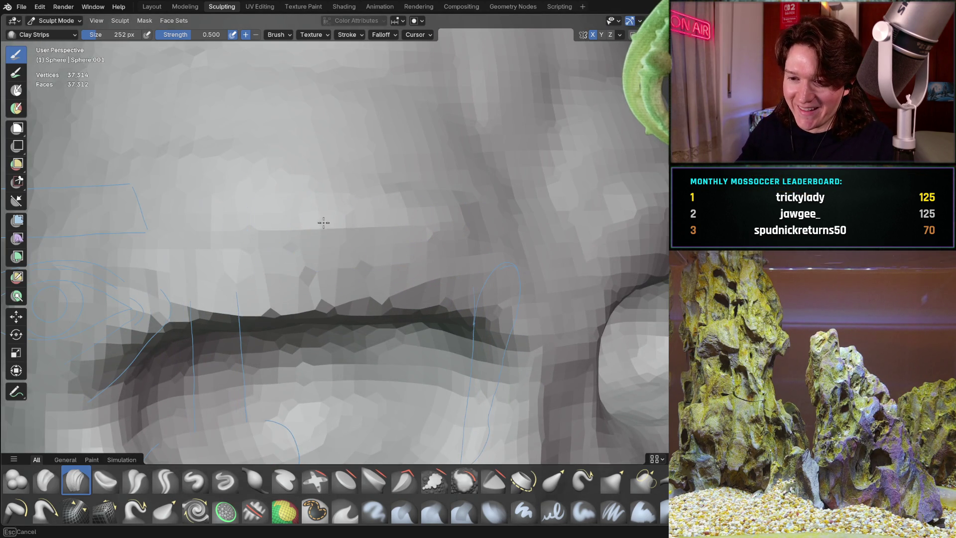
mouse_move(207, 233)
middle_down()
mouse_move(376, 211)
mouse_move(397, 230)
mouse_move(398, 207)
mouse_move(383, 239)
mouse_move(405, 239)
mouse_move(363, 247)
mouse_move(363, 256)
middle_up()
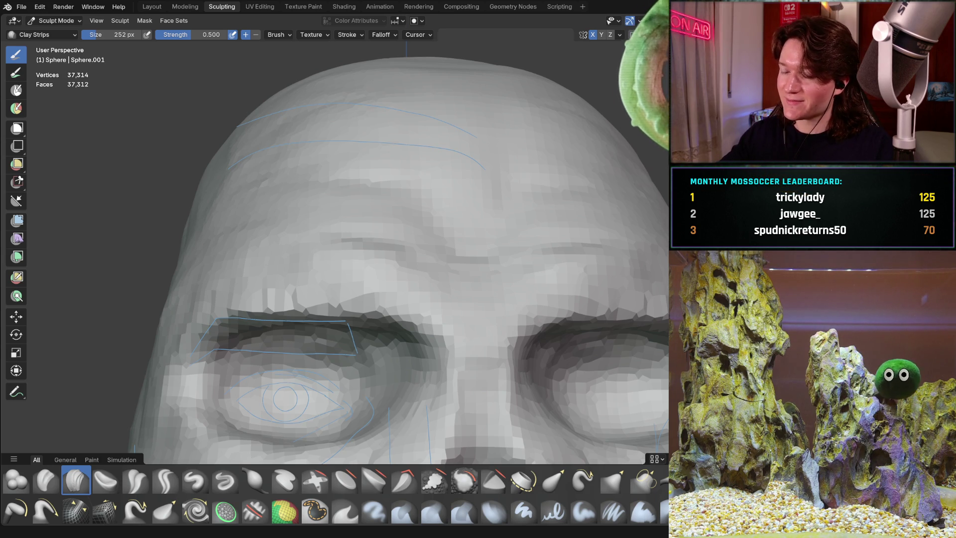
- Fill in the brow crease with a Clay Strips stroke and zoom toward the eye socket
drag(441, 235, 384, 279)
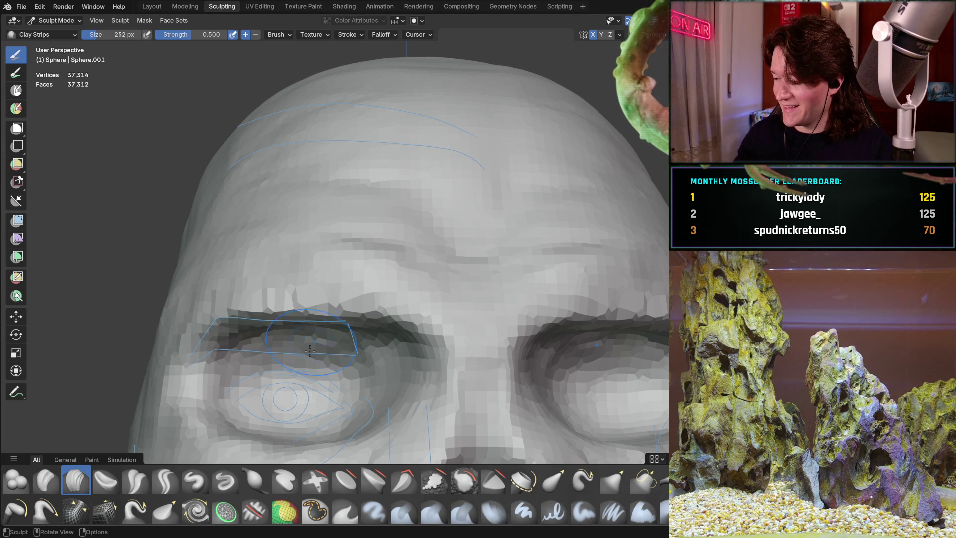
mouse_move(267, 391)
middle_down()
mouse_move(261, 336)
mouse_move(299, 329)
middle_up()
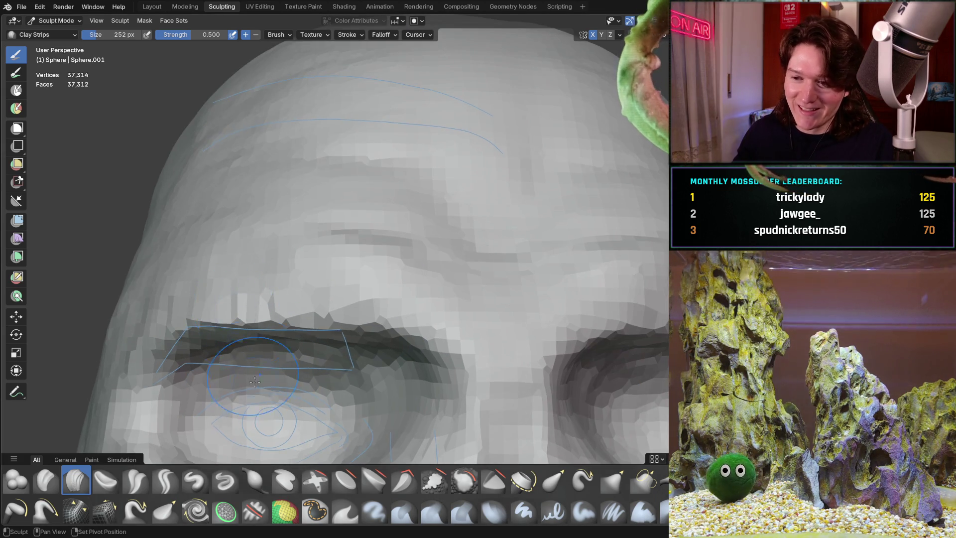
scroll(359, 324, up, 3)
mouse_move(359, 324)
middle_down()
mouse_move(409, 298)
mouse_move(345, 356)
middle_up()
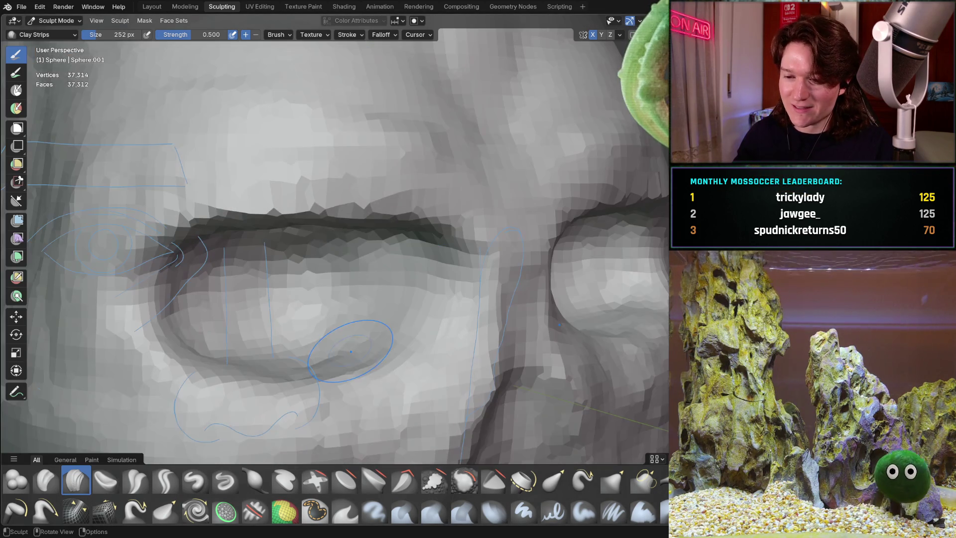
scroll(344, 356, up, 2)
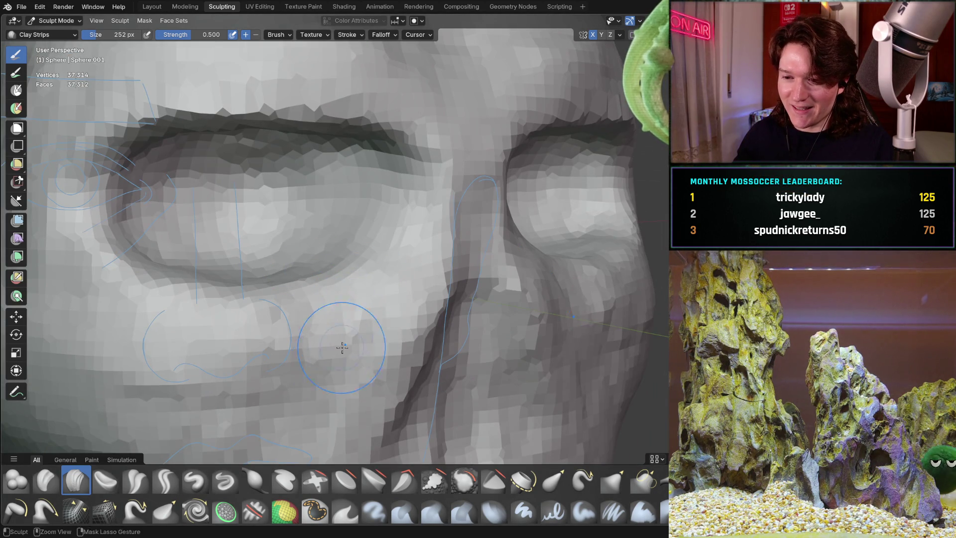
mouse_move(331, 374)
middle_down()
mouse_move(308, 348)
mouse_move(284, 379)
mouse_move(352, 266)
mouse_move(338, 308)
mouse_move(382, 277)
middle_up()
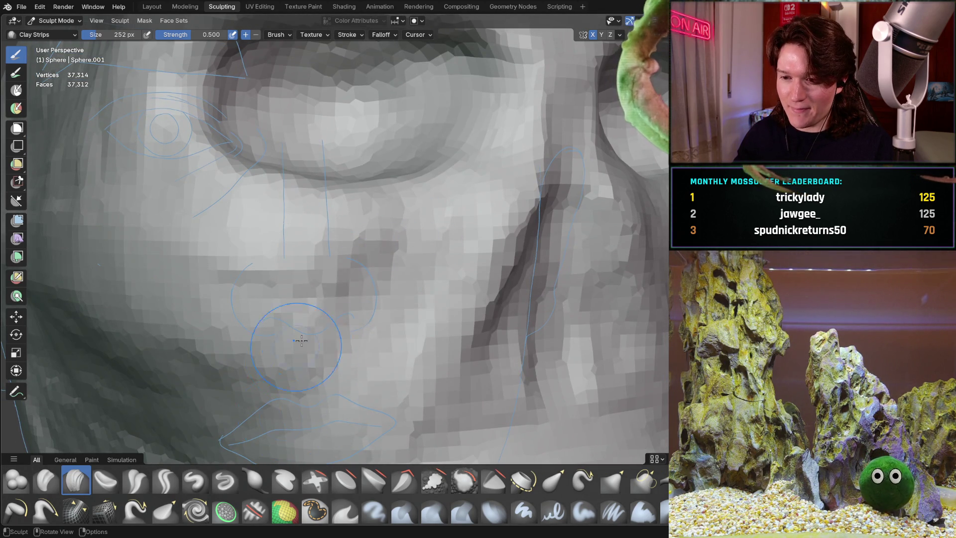
- Orbit around the eye, cheek, nose and lips to reach a side view of the face
middle_drag(298, 330, 341, 277)
middle_drag(382, 249, 393, 217)
middle_drag(338, 264, 299, 331)
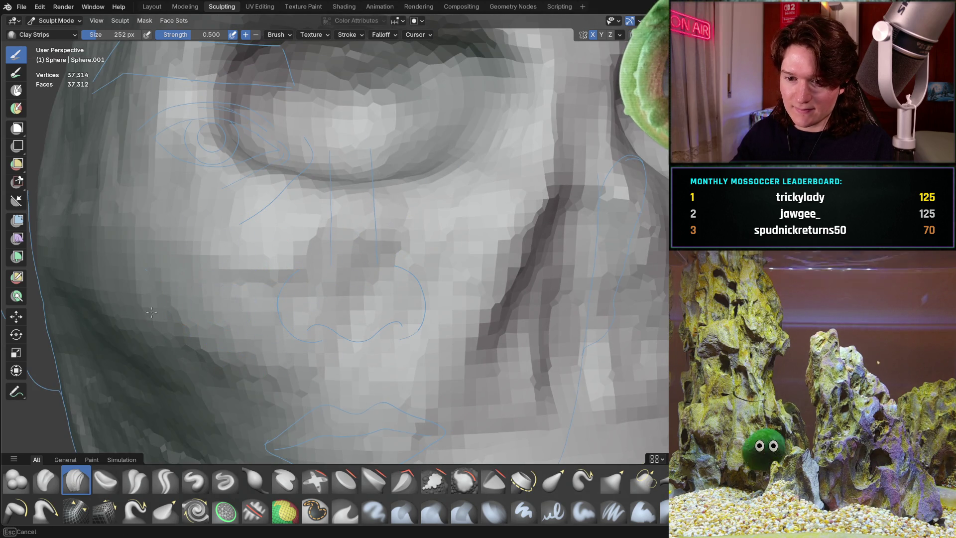
mouse_move(252, 267)
middle_down()
mouse_move(323, 297)
mouse_move(272, 255)
middle_up()
scroll(269, 253, up, 3)
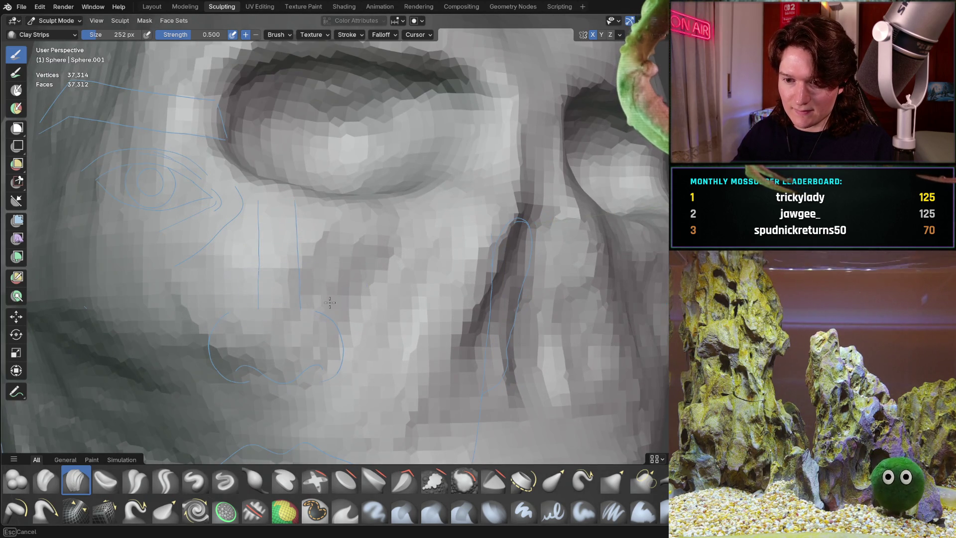
mouse_move(241, 284)
middle_down()
mouse_move(249, 286)
mouse_move(236, 215)
middle_up()
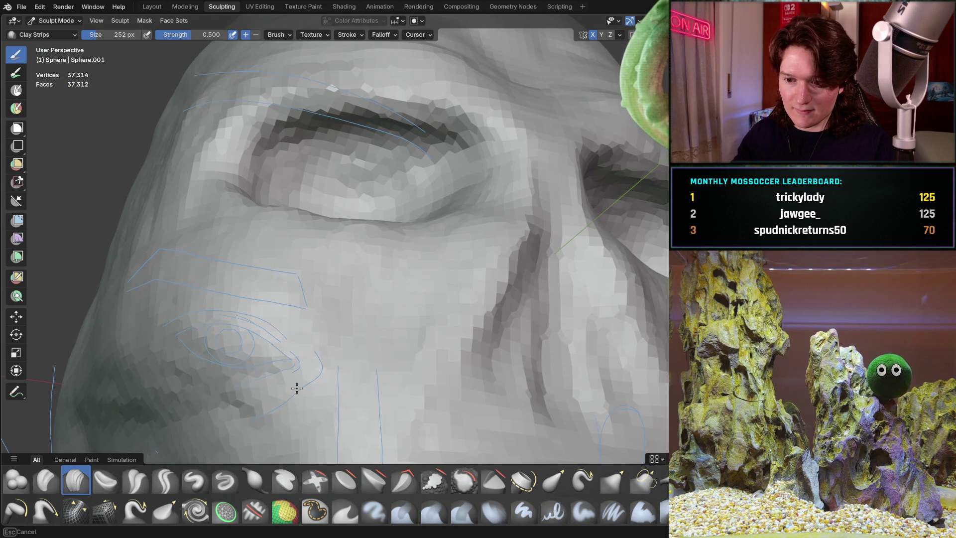
middle_drag(299, 309, 260, 345)
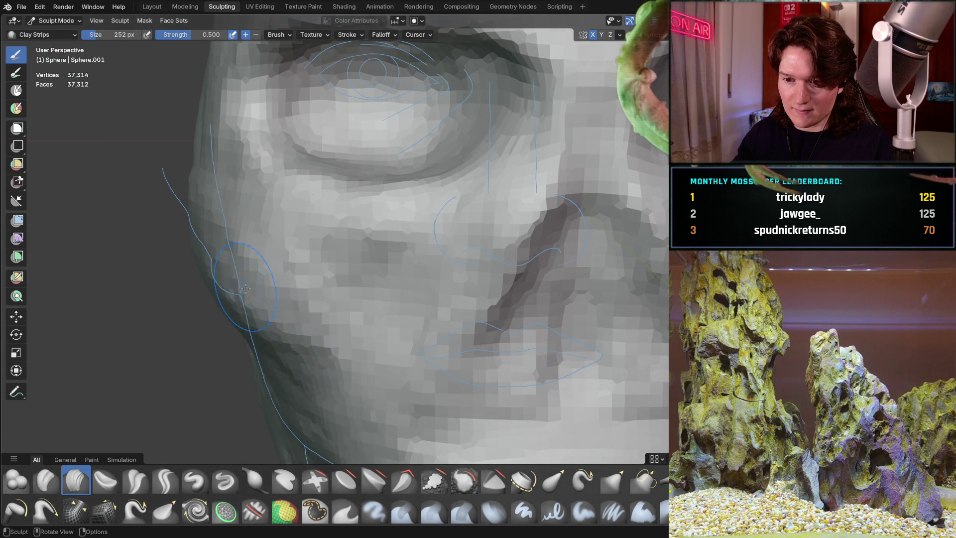
middle_drag(245, 288, 256, 260)
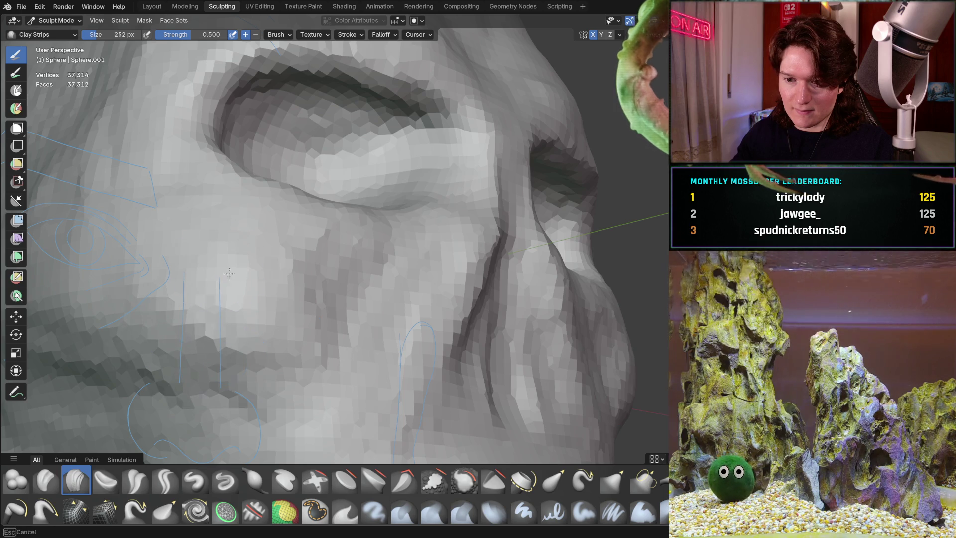
mouse_move(277, 260)
middle_down()
mouse_move(264, 284)
mouse_move(331, 303)
mouse_move(349, 296)
mouse_move(336, 299)
middle_up()
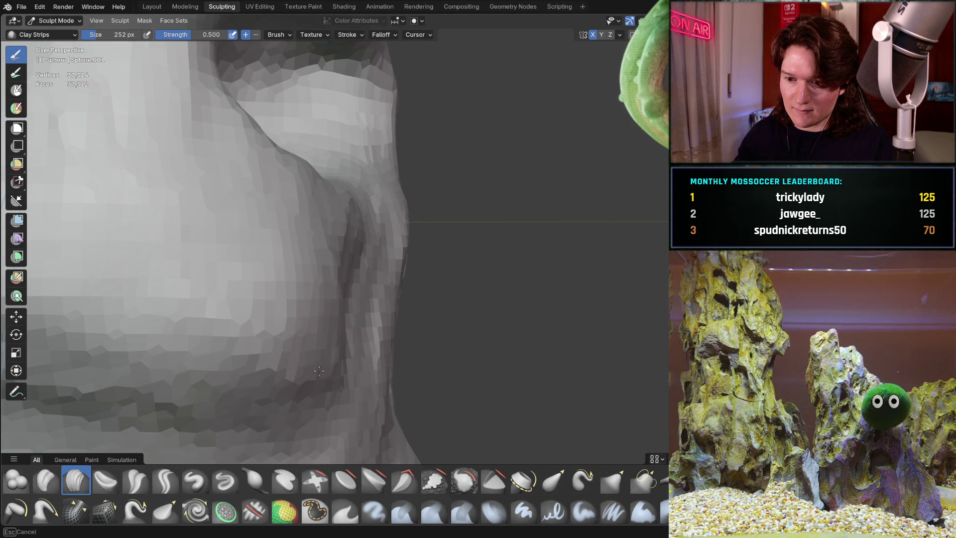
- Smooth and reshape the cheek beside the eye socket, then check it against the guide lines
mouse_move(301, 319)
mouse_down()
mouse_move(246, 321)
mouse_move(247, 362)
mouse_up()
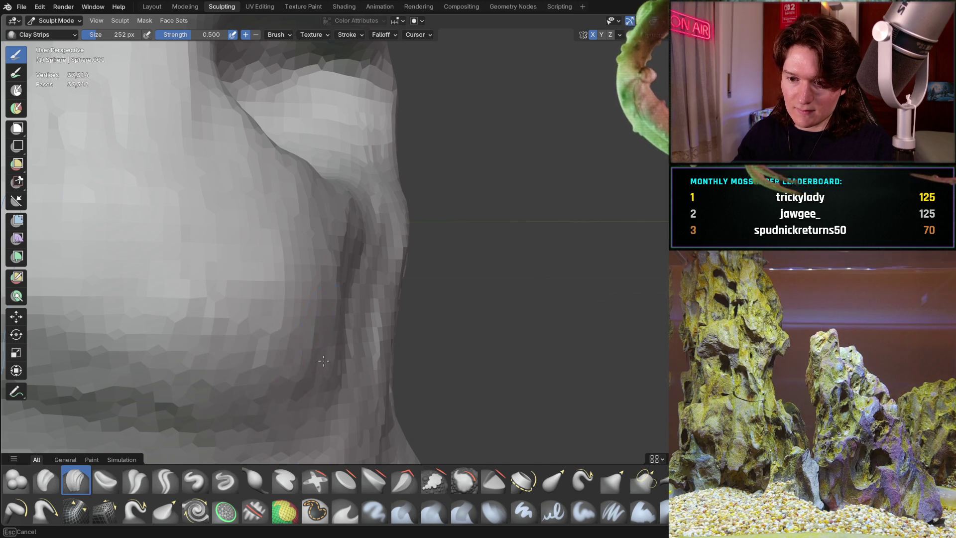
mouse_move(292, 306)
middle_down()
mouse_move(276, 306)
mouse_move(313, 275)
middle_up()
mouse_move(342, 313)
middle_down()
mouse_move(299, 277)
mouse_move(318, 252)
middle_up()
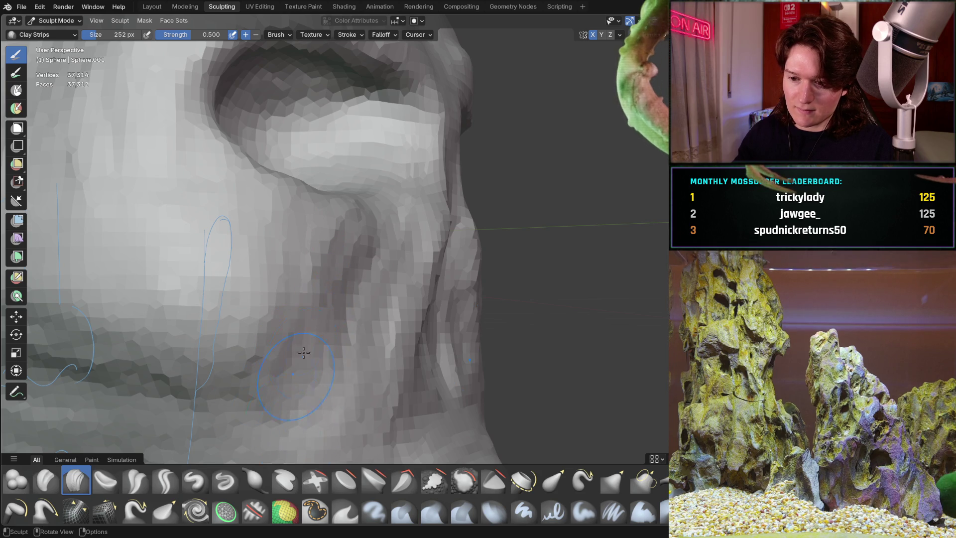
middle_drag(304, 353, 293, 299)
middle_drag(333, 365, 361, 245)
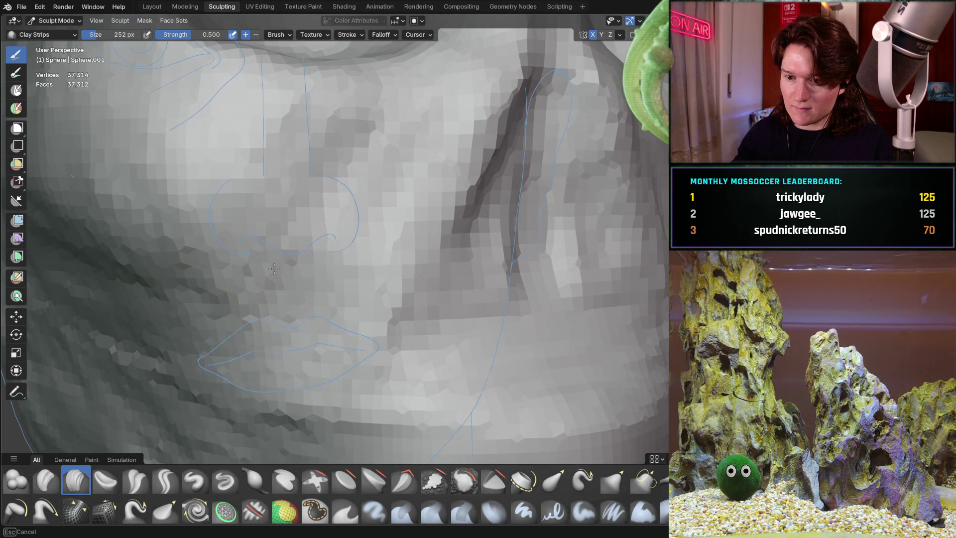
ctrl+middle_drag(253, 404, 252, 289)
ctrl+middle_drag(337, 298, 286, 376)
mouse_move(314, 410)
middle_down()
mouse_move(386, 326)
mouse_move(206, 339)
middle_up()
key(ctrl+KP_1)
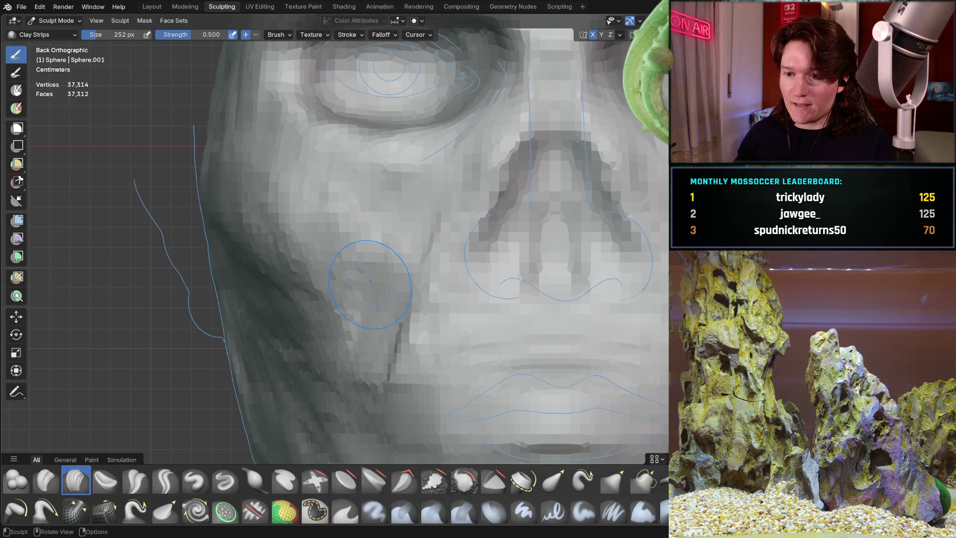
scroll(370, 281, down, 6)
mouse_move(370, 281)
middle_down()
mouse_move(363, 315)
mouse_move(409, 286)
mouse_move(356, 333)
mouse_move(420, 261)
mouse_move(420, 284)
mouse_move(486, 223)
mouse_move(388, 269)
mouse_move(428, 257)
mouse_move(438, 267)
mouse_move(416, 271)
mouse_move(410, 366)
middle_up()
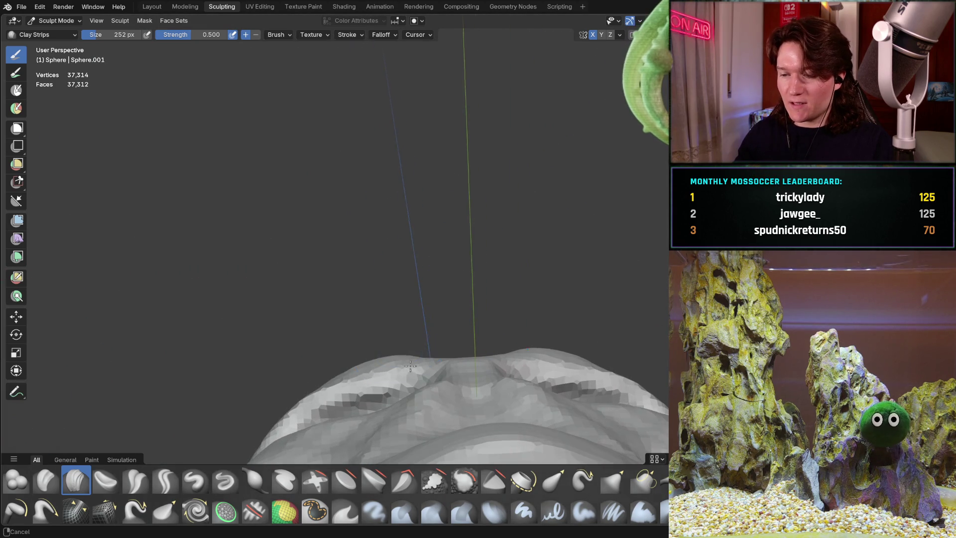
scroll(420, 223, down, 3)
middle_drag(421, 223, 443, 388)
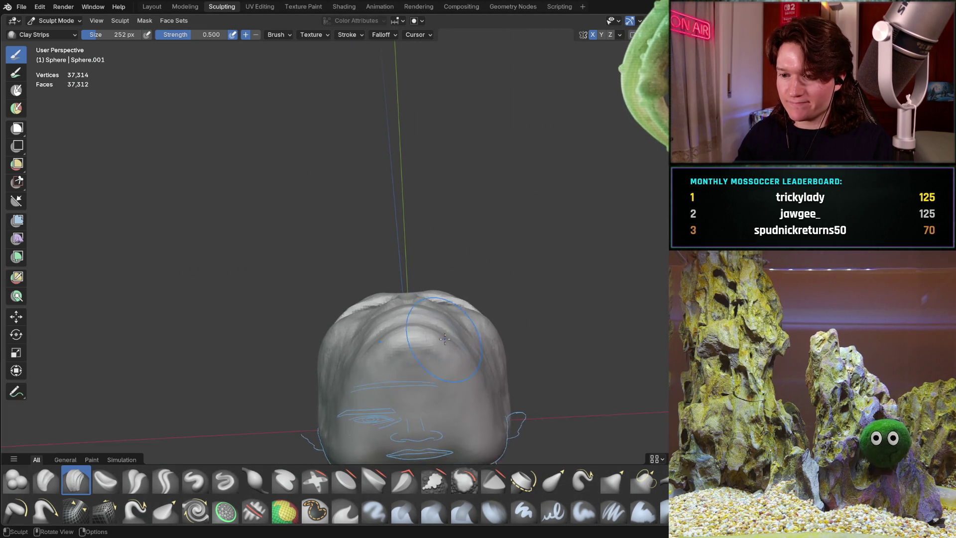
mouse_move(445, 339)
middle_down()
mouse_move(417, 213)
mouse_move(405, 289)
mouse_move(419, 281)
mouse_move(389, 327)
mouse_move(395, 374)
mouse_move(387, 311)
mouse_move(382, 379)
mouse_move(368, 285)
mouse_move(374, 252)
mouse_move(354, 259)
mouse_move(379, 310)
mouse_move(406, 247)
middle_up()
scroll(425, 269, up, 2)
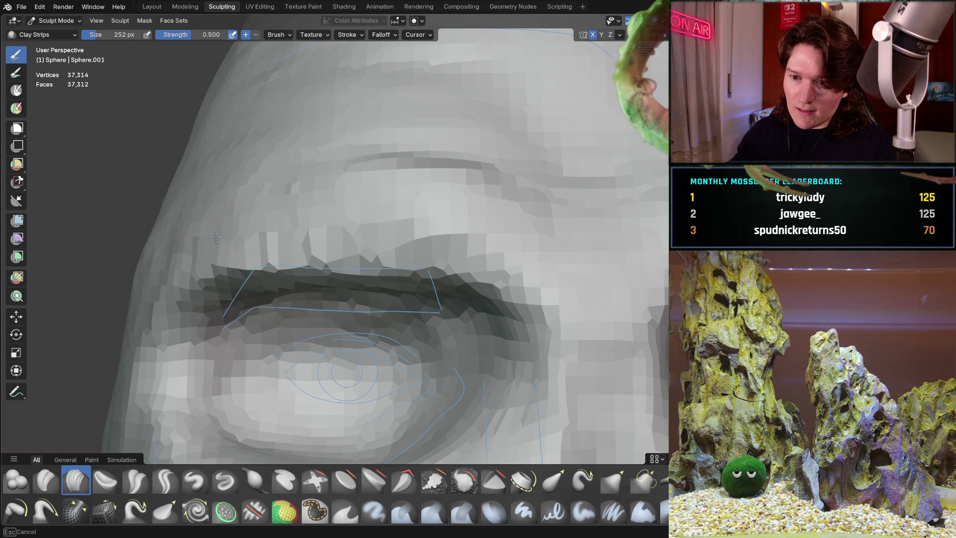
mouse_move(216, 238)
ctrl+middle_down()
mouse_move(408, 203)
mouse_move(393, 260)
mouse_move(388, 241)
mouse_move(378, 273)
mouse_move(373, 393)
mouse_move(438, 160)
mouse_move(385, 359)
ctrl+middle_up()
mouse_move(466, 262)
middle_down()
mouse_move(473, 319)
mouse_move(443, 308)
middle_up()
mouse_move(294, 287)
middle_down()
mouse_move(283, 280)
mouse_move(433, 201)
middle_up()
mouse_move(338, 213)
middle_down()
mouse_move(427, 160)
mouse_move(433, 199)
mouse_move(422, 237)
mouse_move(473, 248)
mouse_move(378, 267)
mouse_move(416, 266)
mouse_move(565, 321)
mouse_move(640, 246)
mouse_move(548, 244)
middle_up()
scroll(426, 160, down, 3)
middle_drag(398, 241, 456, 254)
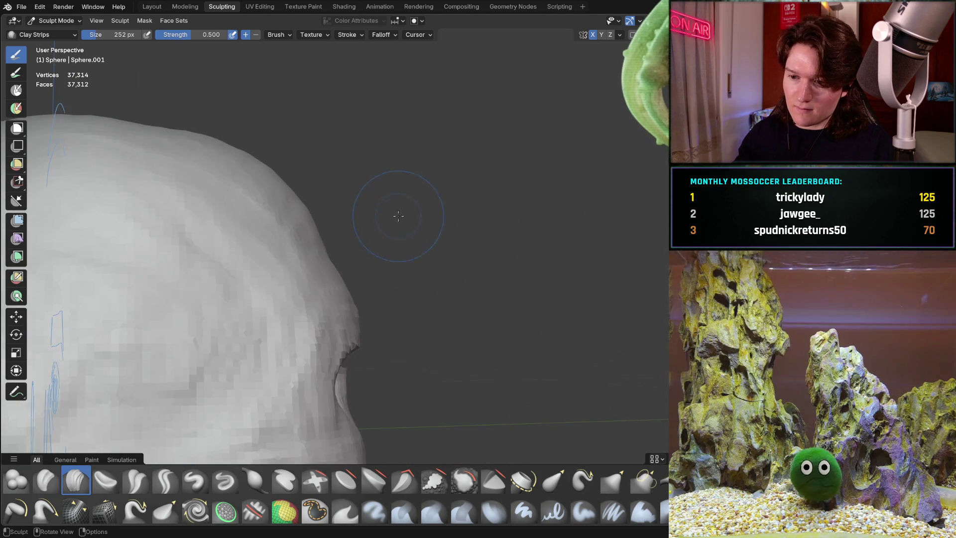
middle_drag(398, 215, 302, 238)
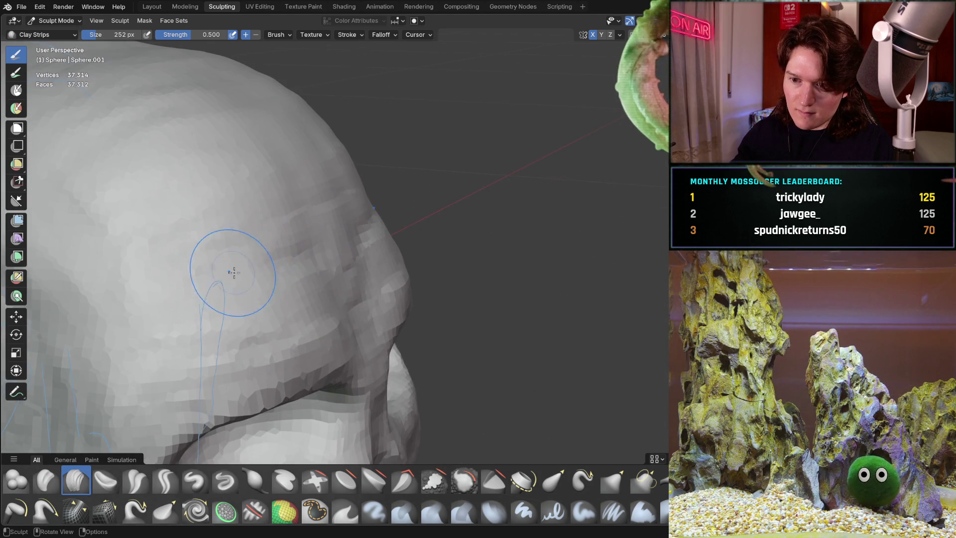
scroll(207, 265, up, 3)
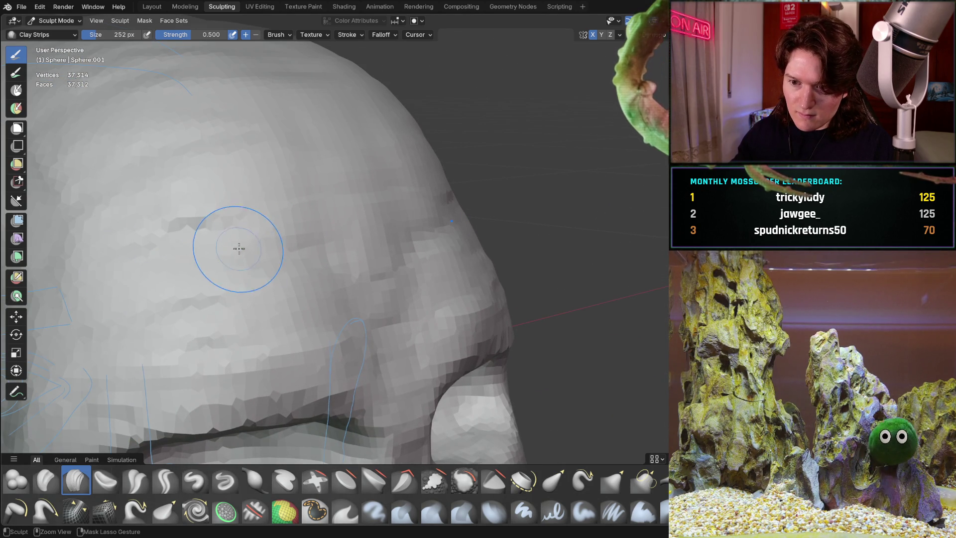
mouse_move(293, 248)
middle_down()
mouse_move(380, 241)
mouse_move(153, 324)
middle_up()
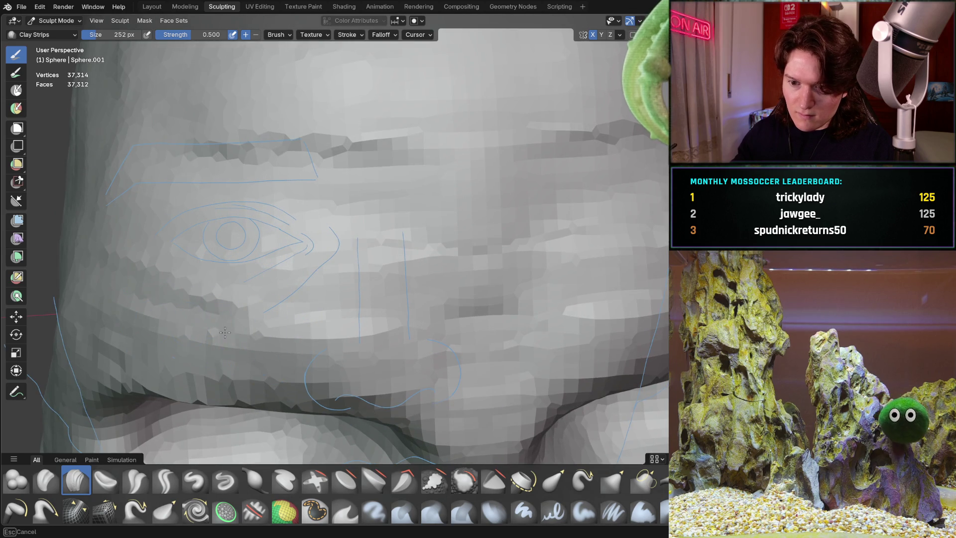
mouse_move(397, 325)
middle_down()
mouse_move(375, 203)
mouse_move(334, 294)
mouse_move(323, 271)
mouse_move(412, 330)
mouse_move(401, 348)
mouse_move(357, 269)
mouse_move(252, 273)
mouse_move(259, 249)
mouse_move(249, 244)
middle_up()
drag(367, 224, 322, 176)
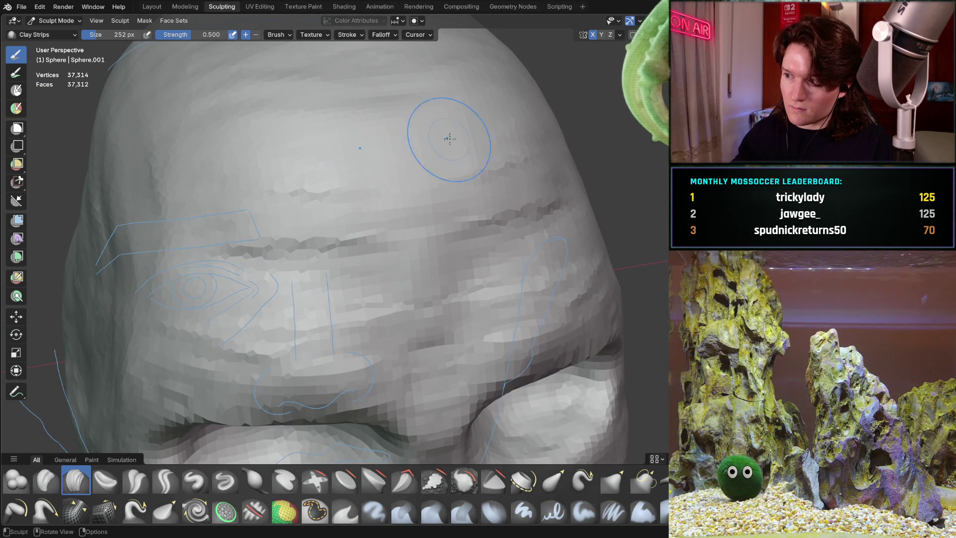
mouse_move(371, 156)
middle_down()
mouse_move(271, 160)
mouse_move(329, 159)
mouse_move(402, 270)
middle_up()
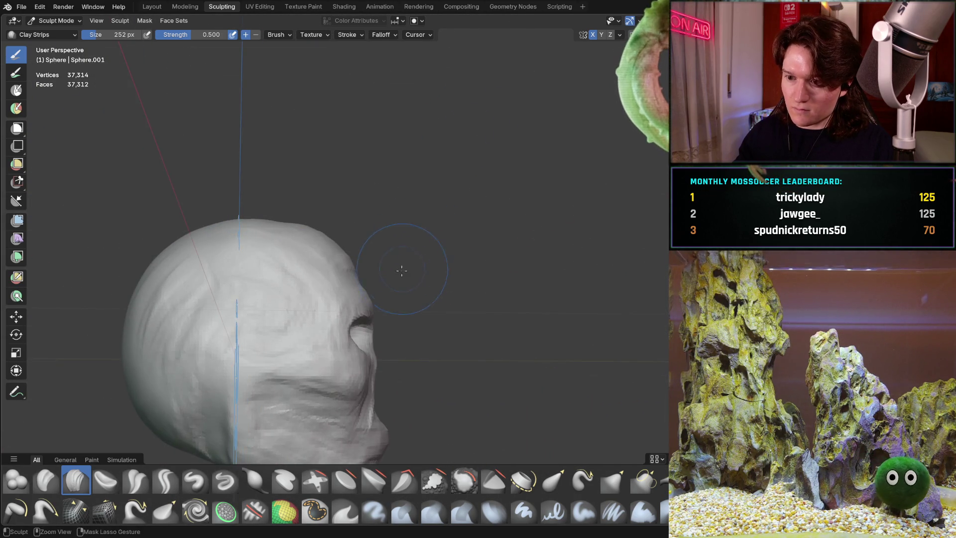
scroll(406, 202, up, 5)
mouse_move(384, 188)
middle_down()
mouse_move(372, 222)
mouse_move(266, 244)
mouse_move(257, 226)
middle_up()
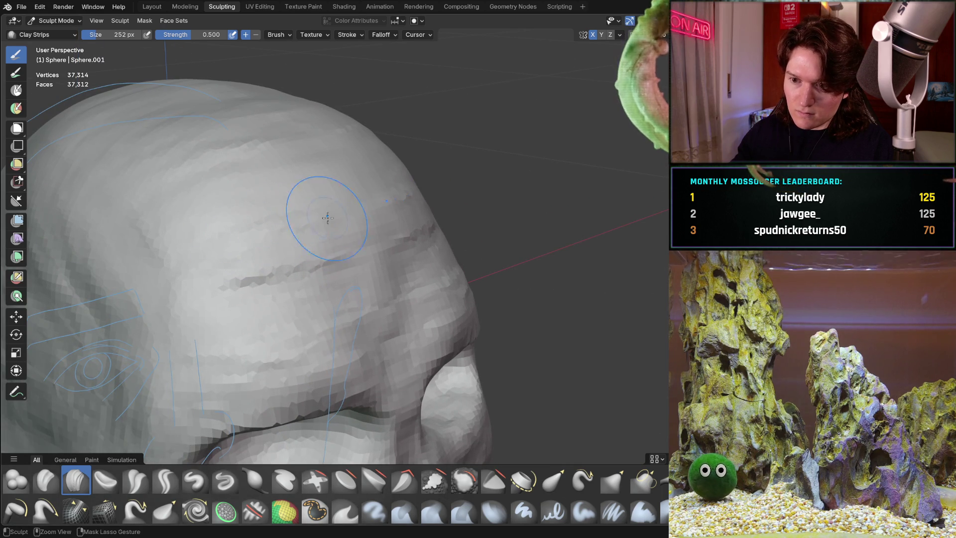
middle_drag(329, 230, 294, 238)
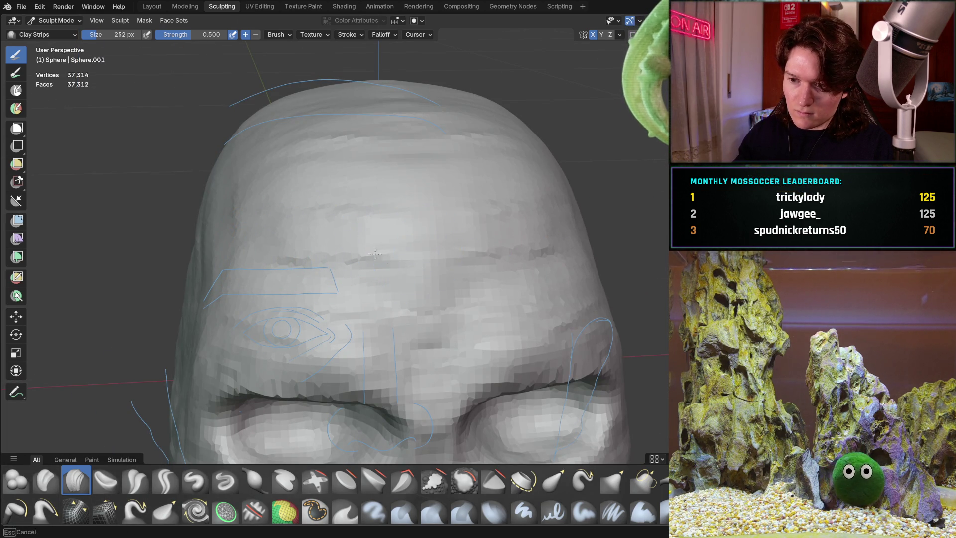
- Snap to a side view, then orbit and zoom to study the eye socket and cheek
middle_drag(387, 288, 388, 261)
key(ctrl+KP_3)
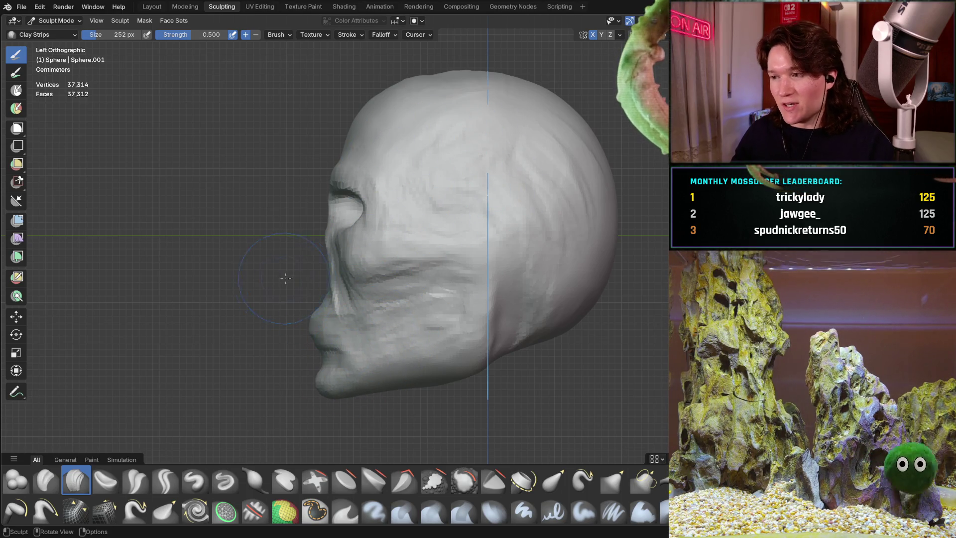
mouse_move(314, 251)
middle_down()
mouse_move(420, 239)
mouse_move(404, 240)
middle_up()
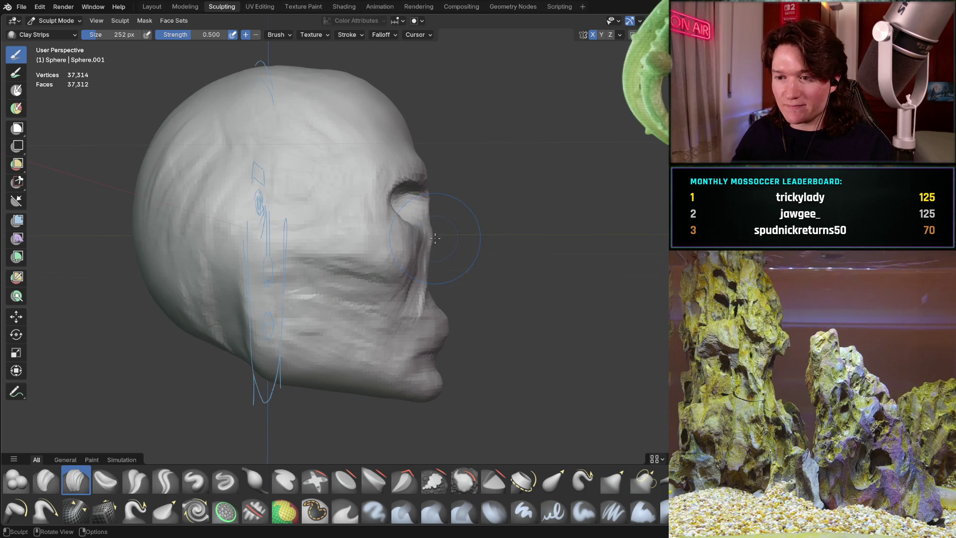
scroll(403, 240, up, 5)
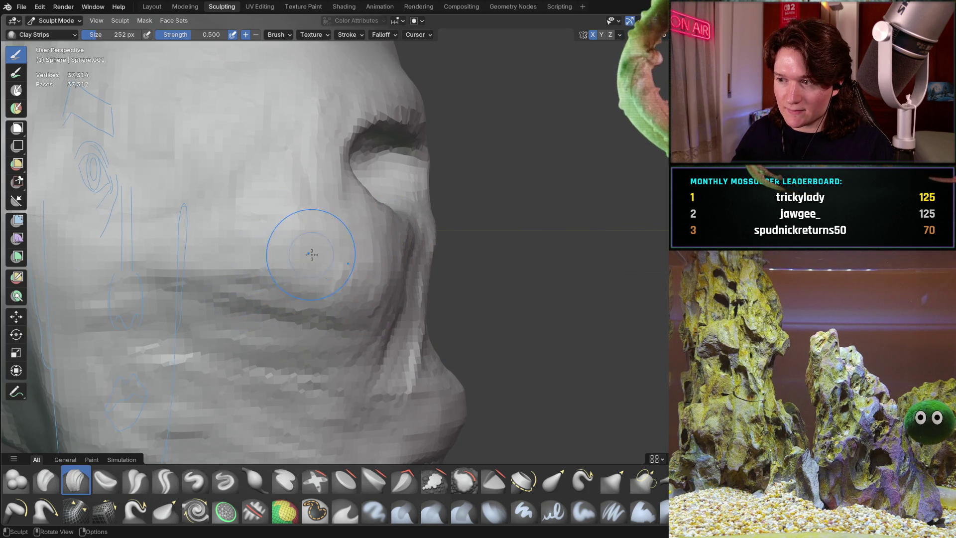
mouse_move(312, 255)
middle_down()
mouse_move(210, 289)
mouse_move(136, 294)
mouse_move(234, 301)
mouse_move(279, 292)
middle_up()
scroll(214, 279, up, 5)
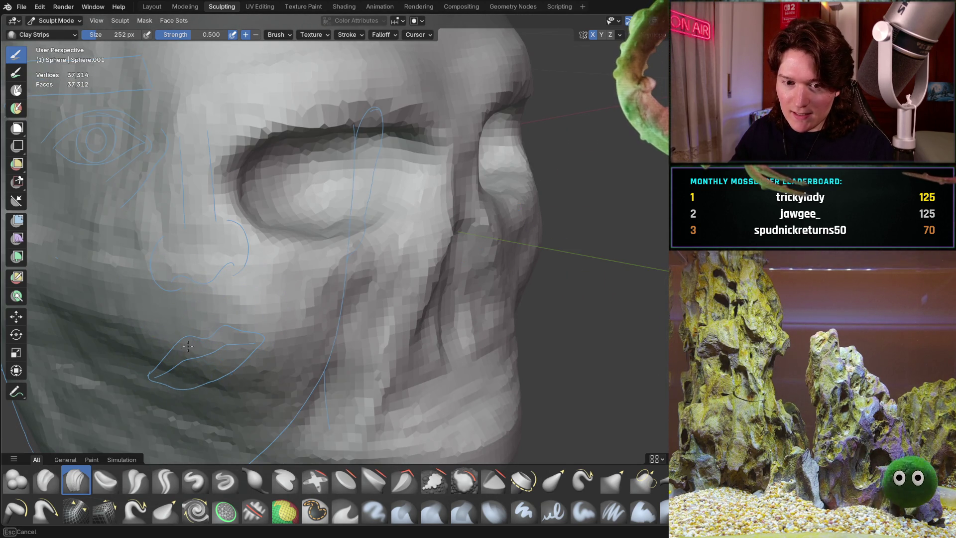
mouse_move(188, 347)
middle_down()
mouse_move(209, 299)
mouse_move(293, 228)
mouse_move(188, 249)
middle_up()
scroll(284, 218, up, 1)
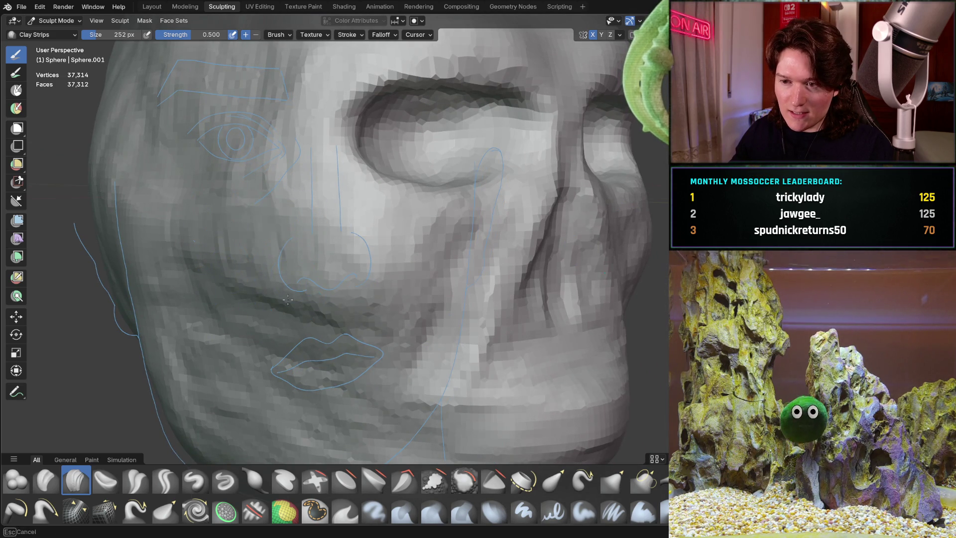
middle_drag(288, 299, 259, 241)
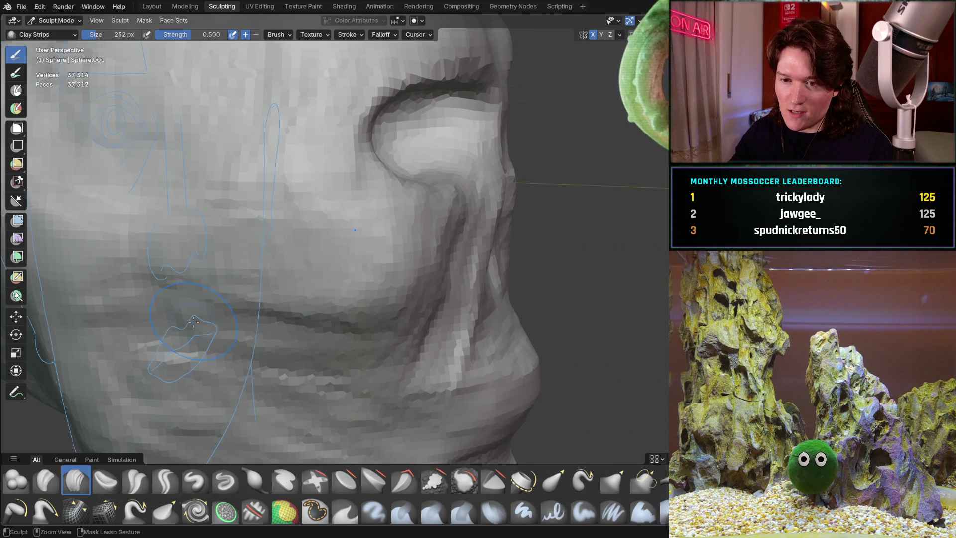
mouse_move(320, 329)
middle_down()
mouse_move(188, 277)
mouse_move(252, 299)
middle_up()
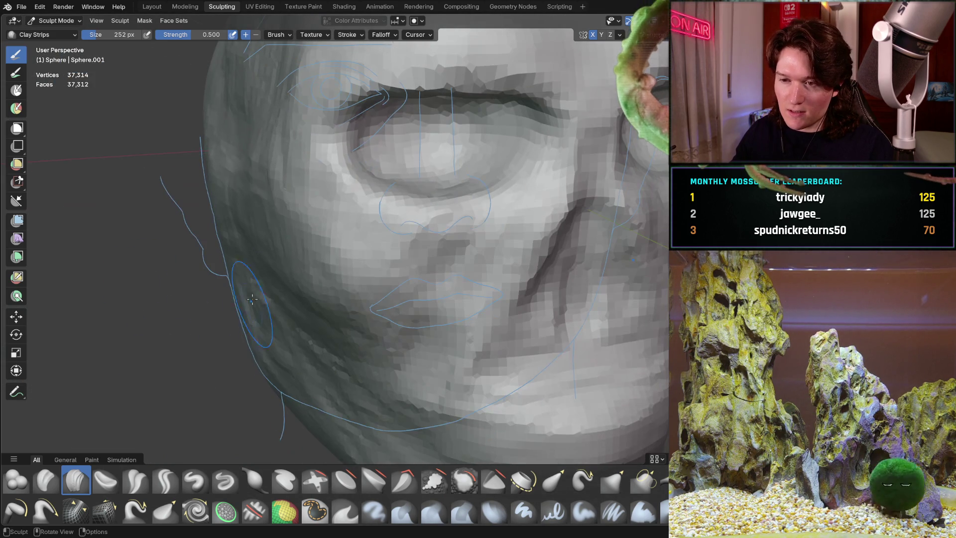
middle_drag(248, 230, 331, 192)
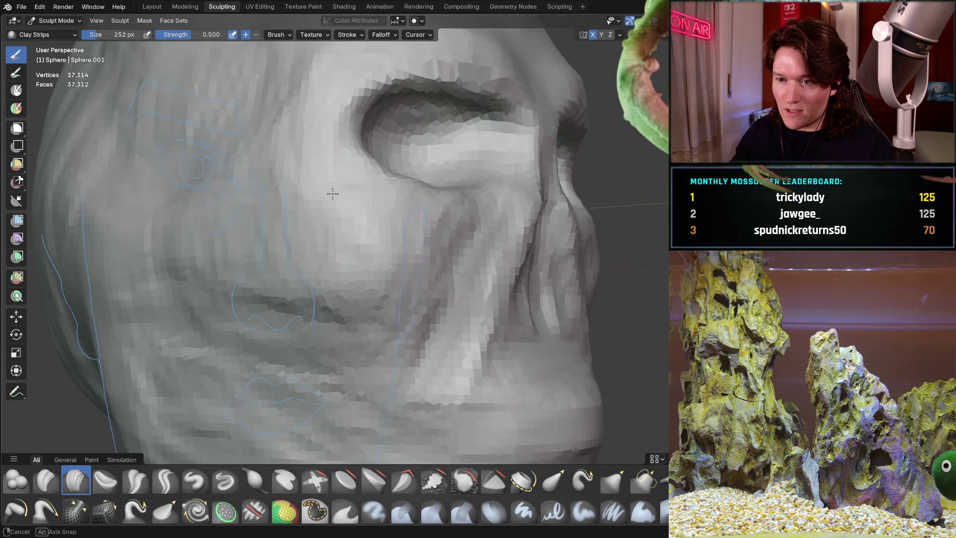
middle_drag(187, 246, 295, 264)
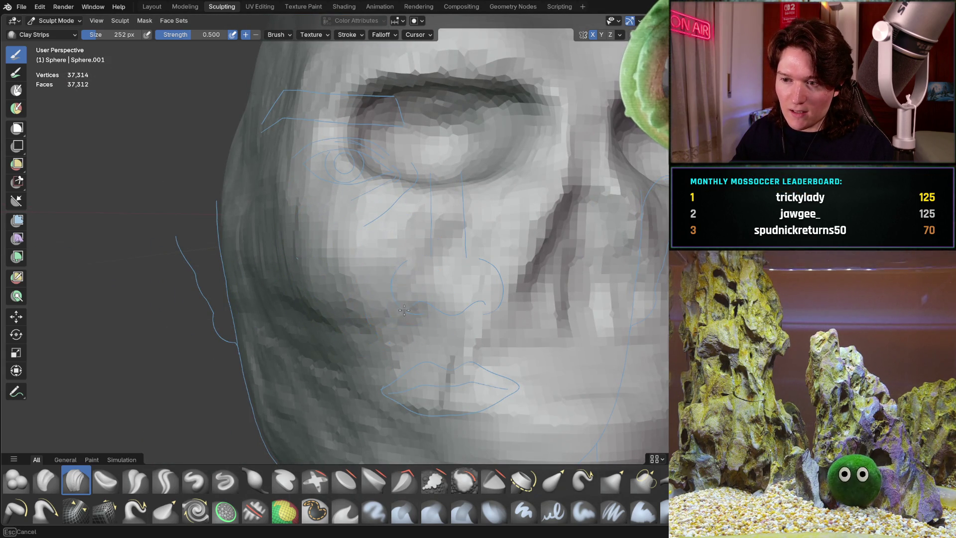
- Orbit between side and frontal views of the cheek, nose and jaw
mouse_move(322, 230)
middle_down()
mouse_move(401, 230)
mouse_move(413, 271)
middle_up()
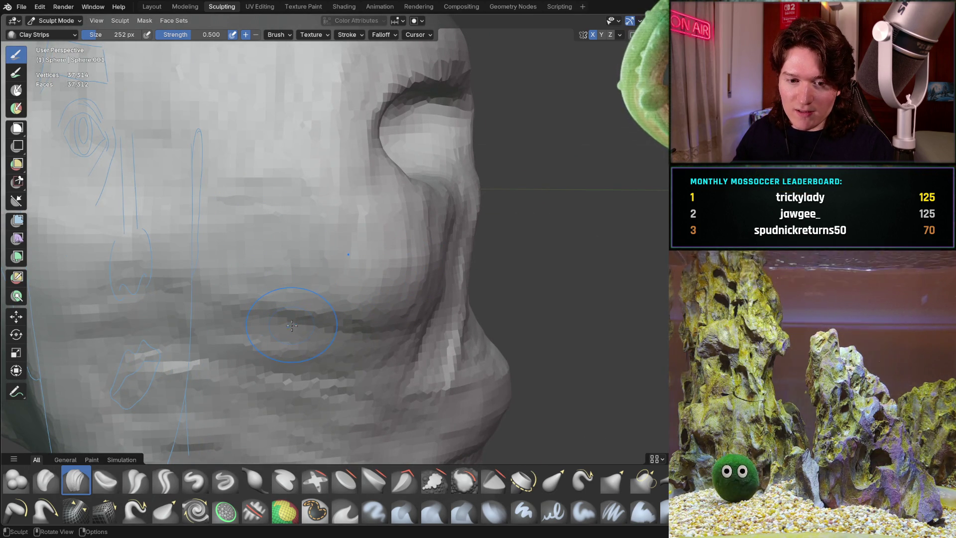
mouse_move(288, 279)
middle_down()
mouse_move(352, 234)
mouse_move(339, 237)
mouse_move(341, 294)
mouse_move(204, 226)
middle_up()
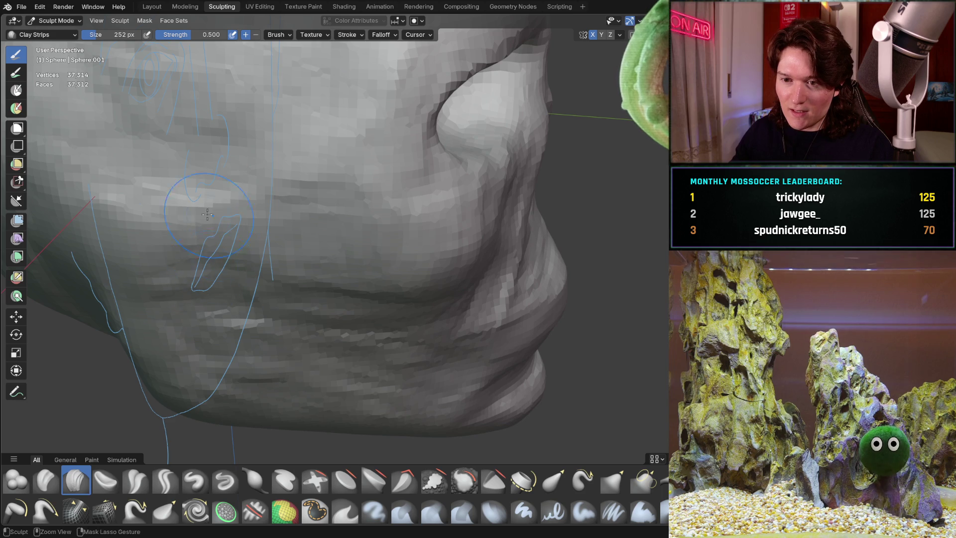
middle_drag(288, 256, 215, 178)
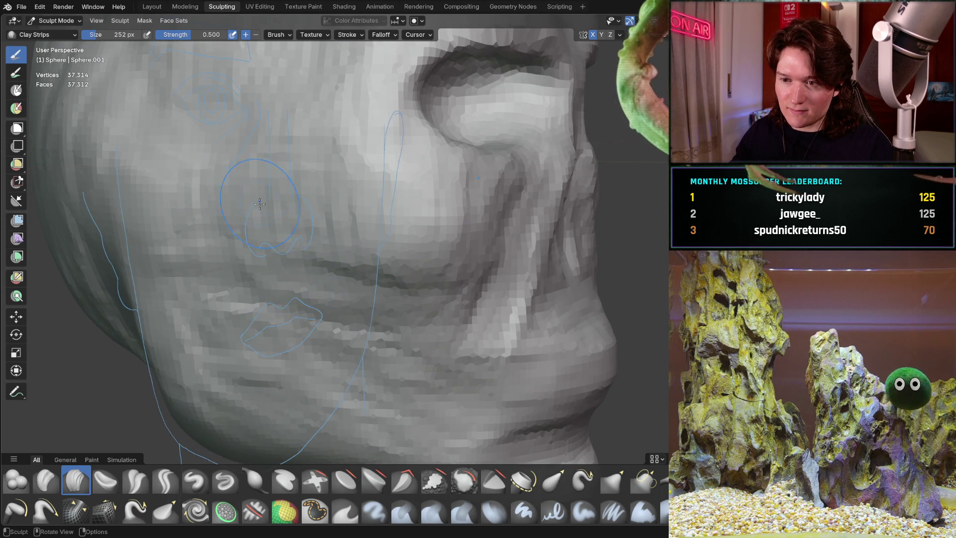
middle_drag(259, 204, 297, 215)
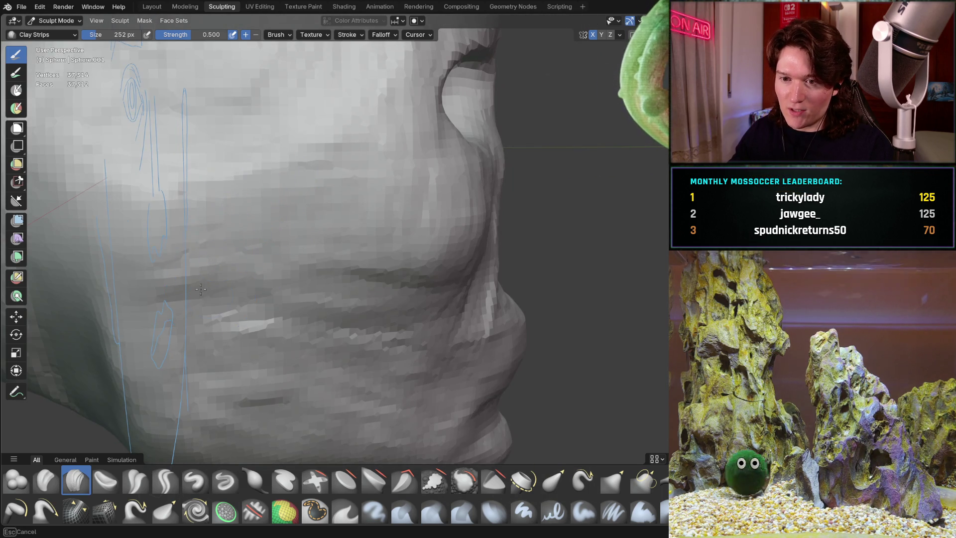
mouse_move(331, 188)
middle_down()
mouse_move(341, 242)
mouse_move(296, 227)
mouse_move(249, 228)
mouse_move(235, 182)
mouse_move(236, 208)
middle_up()
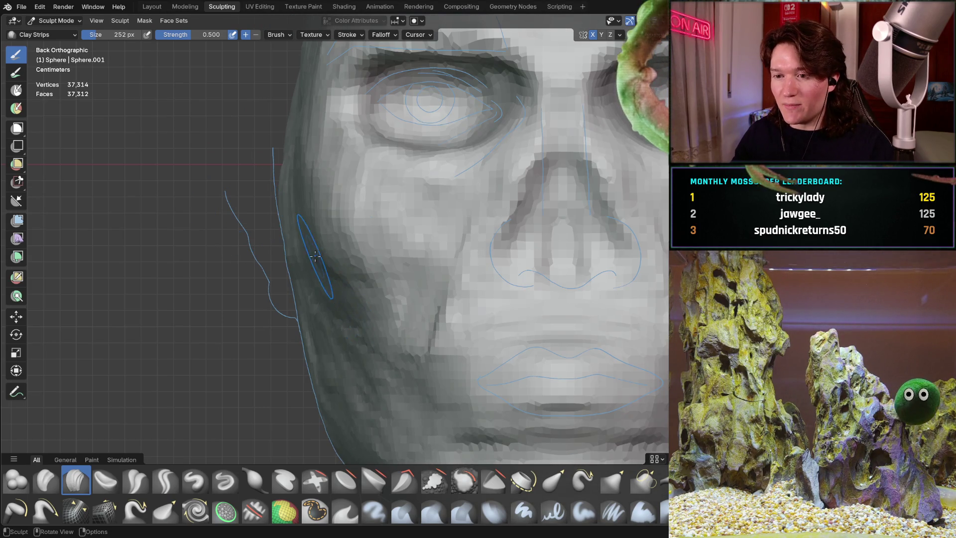
mouse_move(315, 255)
middle_down()
mouse_move(348, 269)
mouse_move(308, 284)
mouse_move(390, 287)
middle_up()
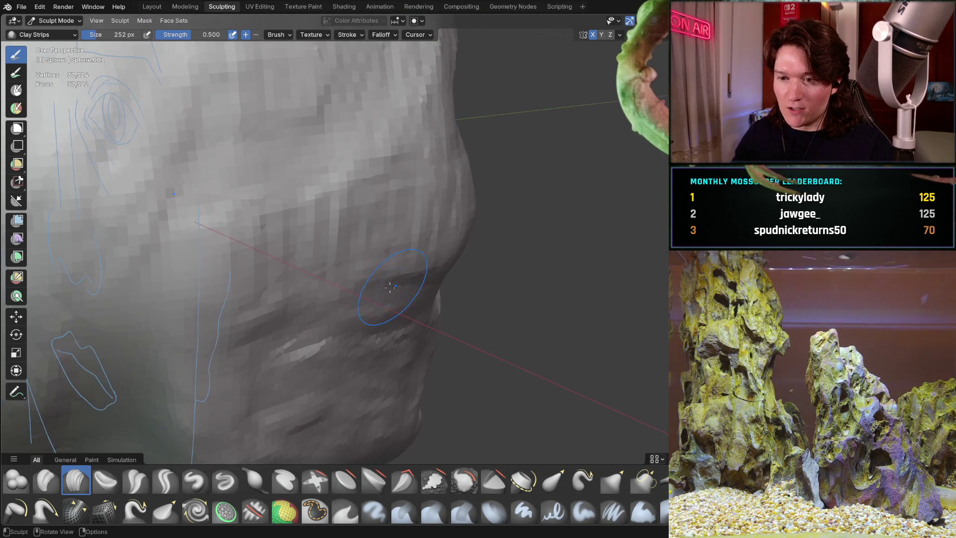
drag(383, 225, 383, 225)
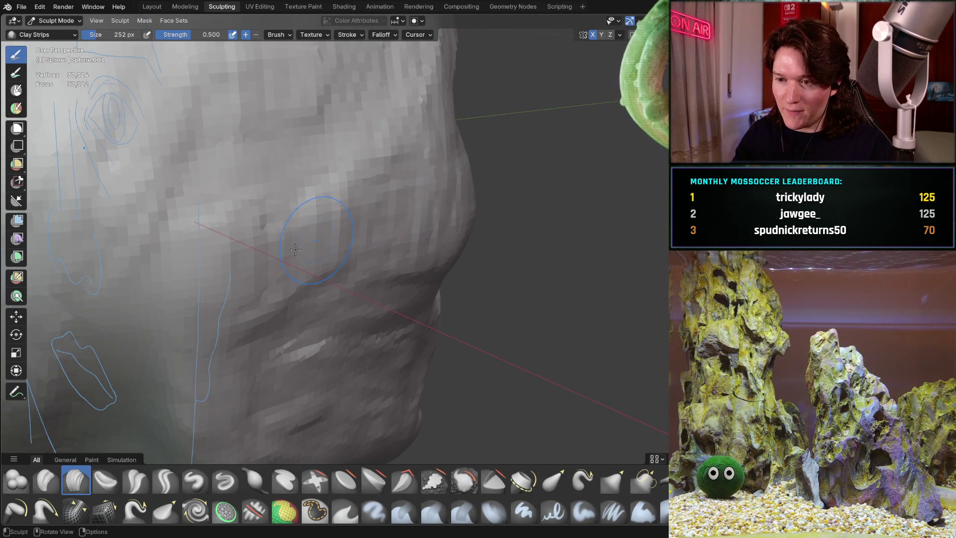
middle_drag(295, 249, 172, 243)
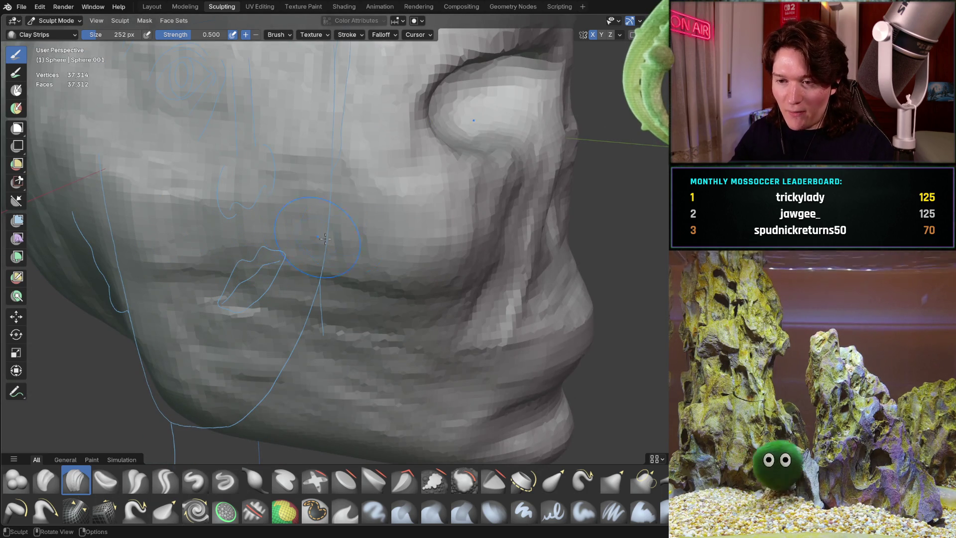
scroll(281, 188, up, 3)
mouse_move(281, 188)
middle_down()
mouse_move(220, 240)
mouse_move(183, 220)
mouse_move(234, 220)
mouse_move(235, 265)
middle_up()
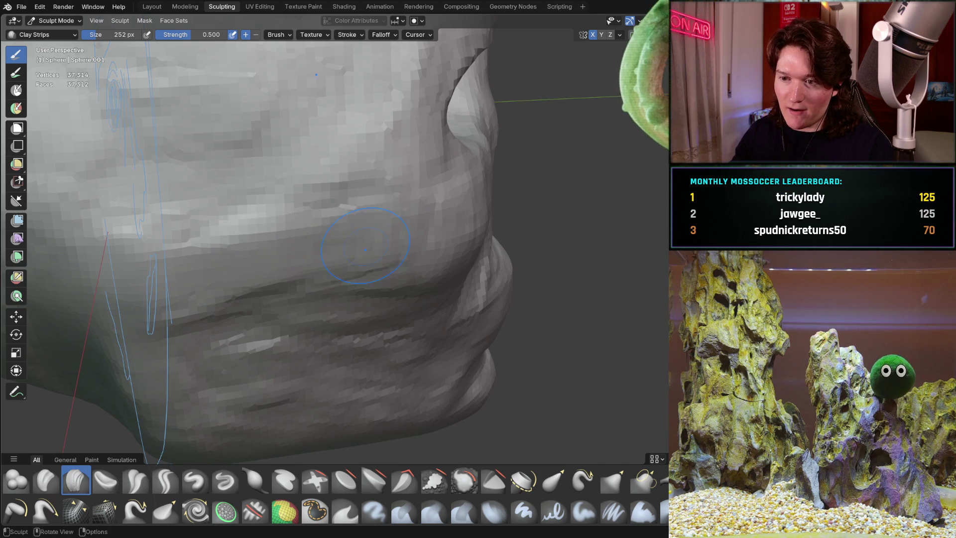
middle_drag(420, 232, 361, 186)
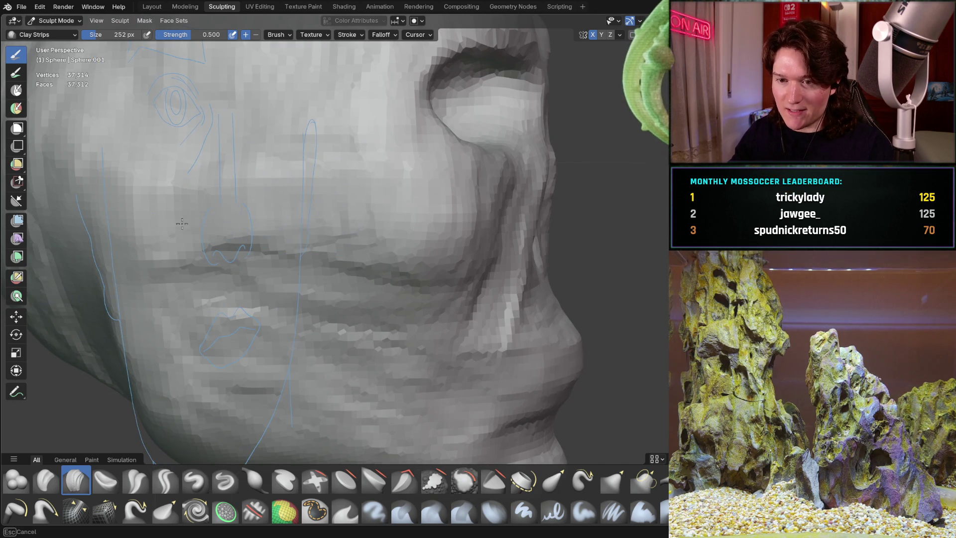
middle_drag(173, 212, 336, 257)
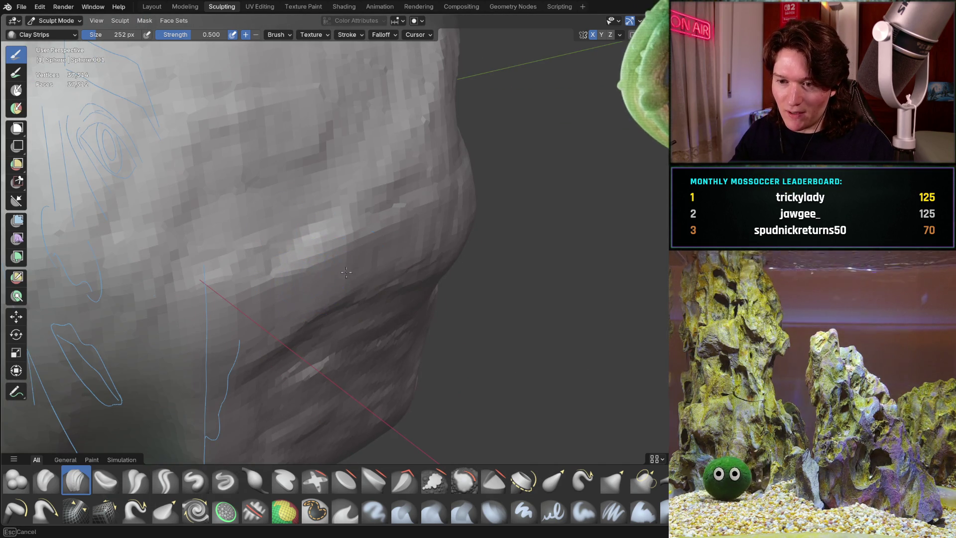
- Build up clay on the side of the jaw and cheek, checking it from several angles
drag(289, 282, 294, 278)
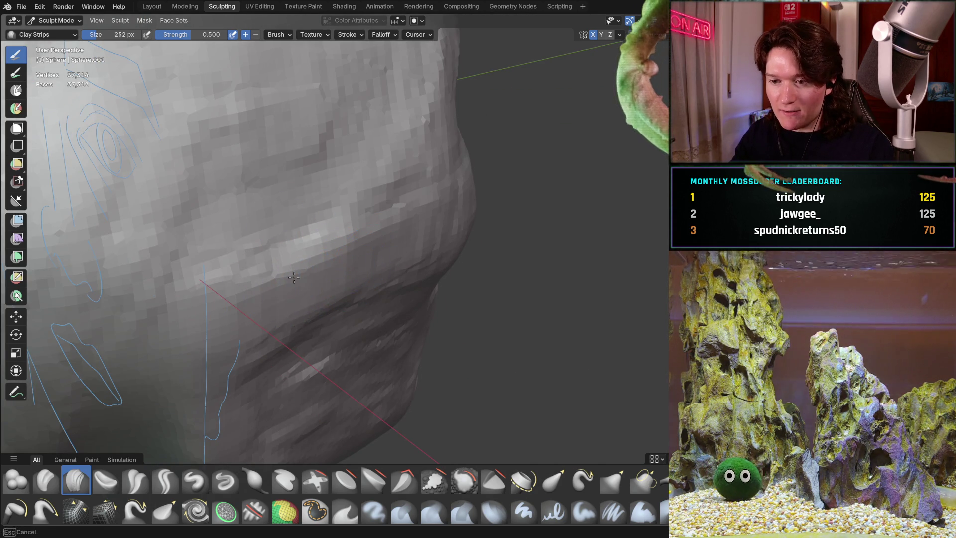
middle_drag(391, 243, 330, 203)
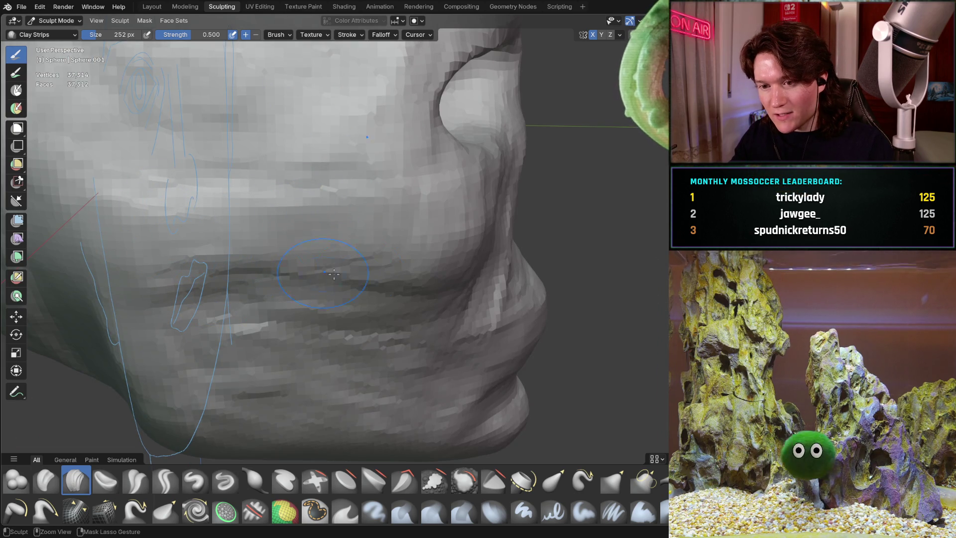
mouse_move(263, 271)
middle_down()
mouse_move(330, 241)
mouse_move(392, 265)
middle_up()
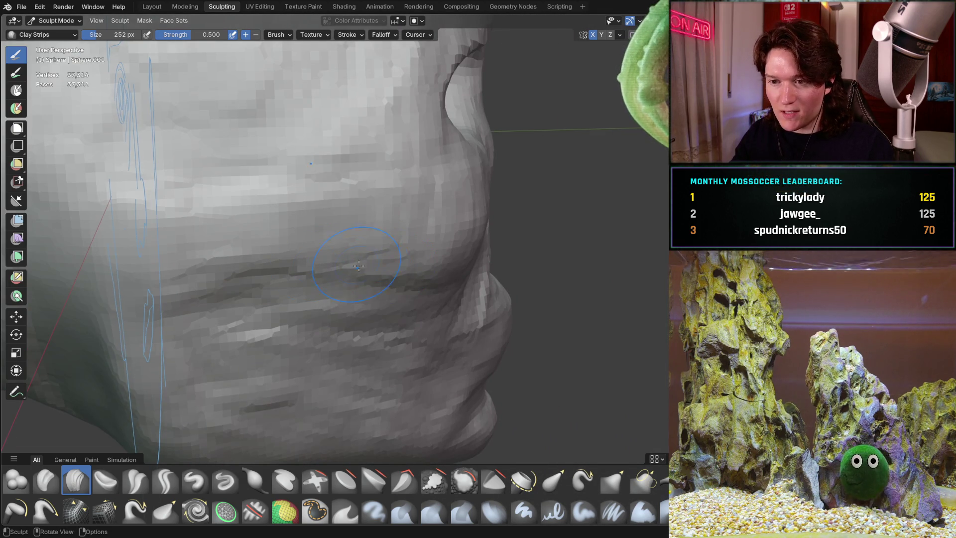
middle_drag(263, 266, 263, 266)
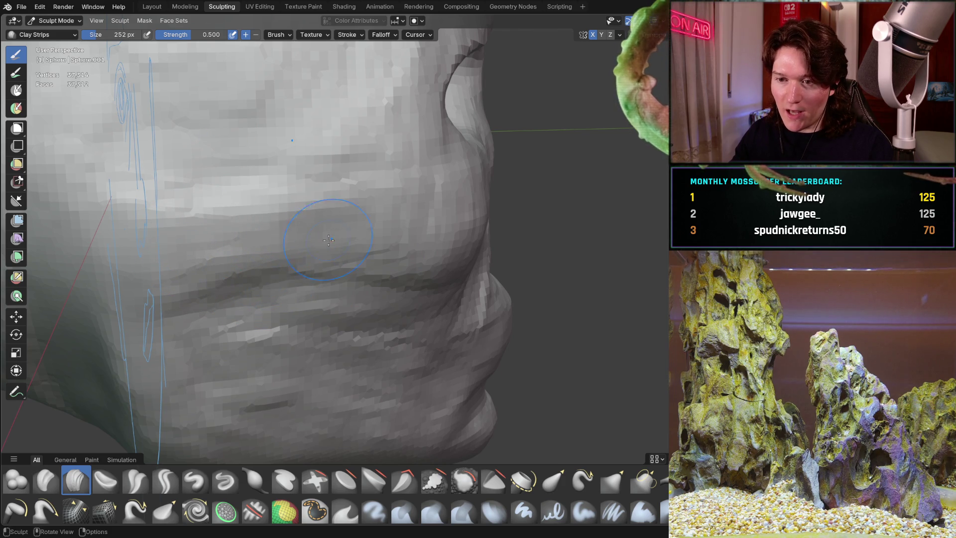
middle_drag(351, 258, 275, 214)
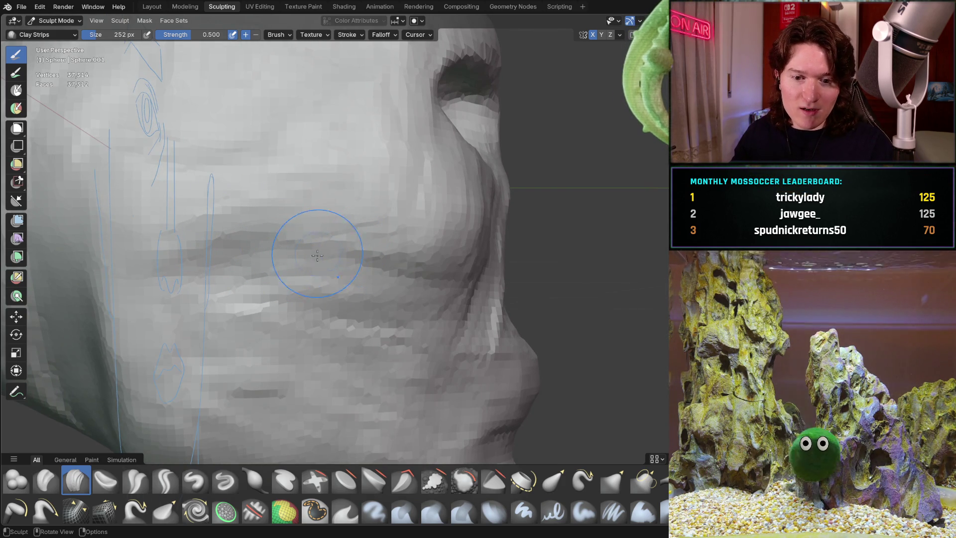
mouse_move(377, 224)
middle_down()
mouse_move(341, 278)
mouse_move(239, 289)
mouse_move(255, 267)
middle_up()
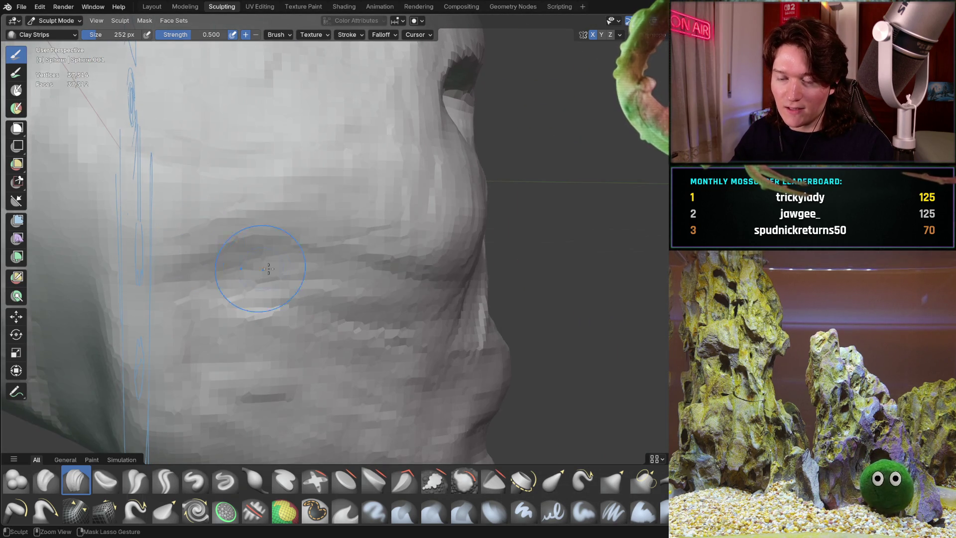
mouse_move(398, 187)
middle_down()
mouse_move(318, 217)
mouse_move(326, 238)
mouse_move(377, 241)
middle_up()
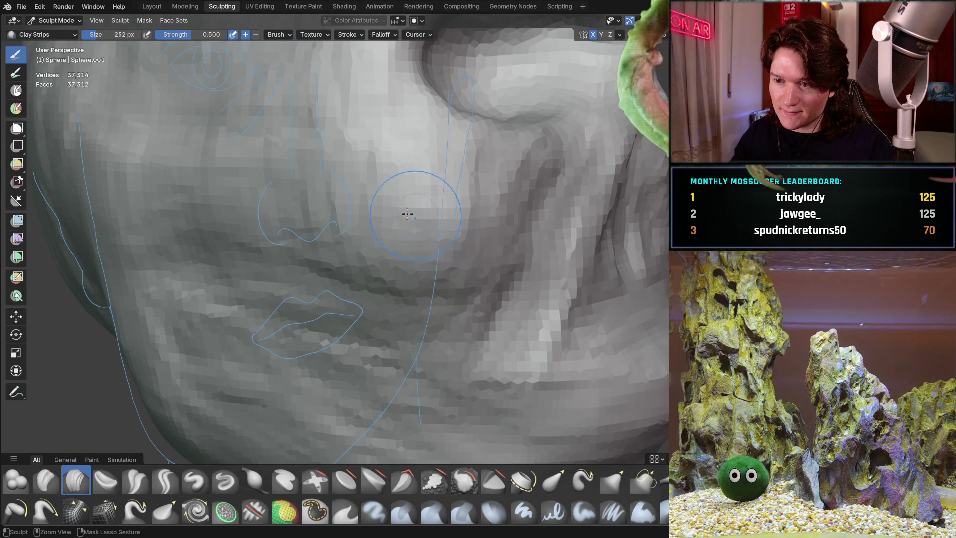
mouse_move(441, 213)
middle_down()
mouse_move(455, 244)
mouse_move(508, 258)
mouse_move(525, 219)
mouse_move(519, 193)
mouse_move(448, 198)
mouse_move(559, 179)
middle_up()
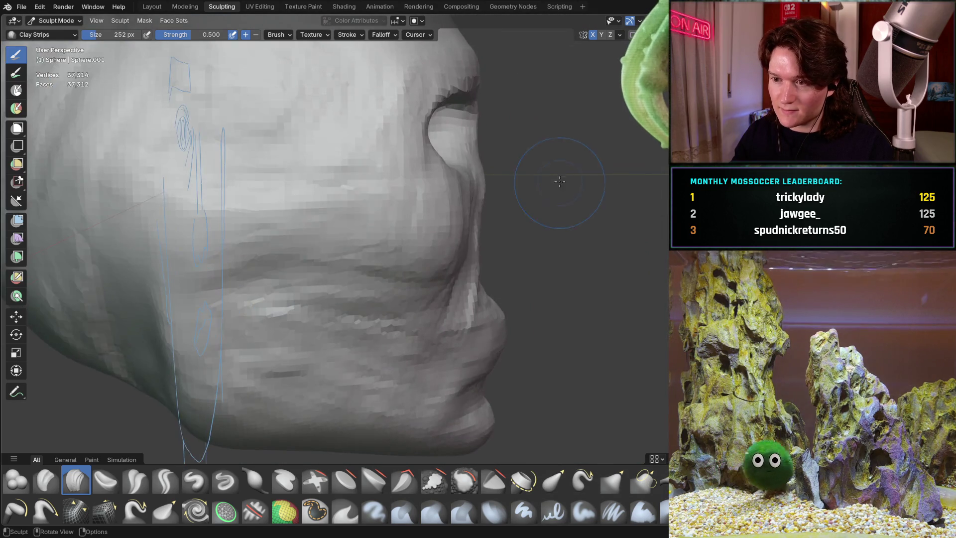
mouse_move(518, 207)
middle_down()
mouse_move(448, 160)
mouse_move(256, 197)
middle_up()
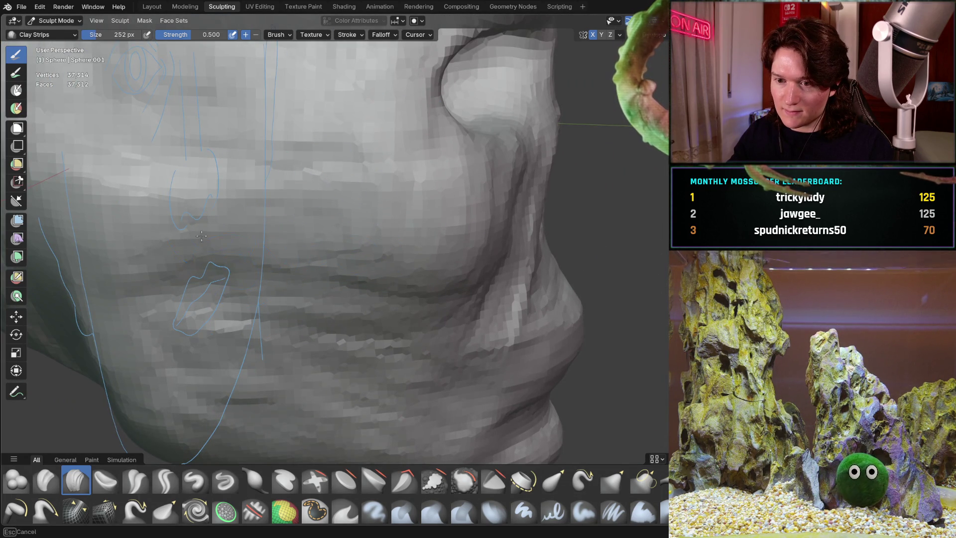
- Zoom out to see the whole head from the front
scroll(384, 289, down, 5)
middle_drag(384, 279, 378, 219)
scroll(377, 209, down, 1)
scroll(376, 209, up, 2)
scroll(377, 244, up, 3)
scroll(377, 234, down, 2)
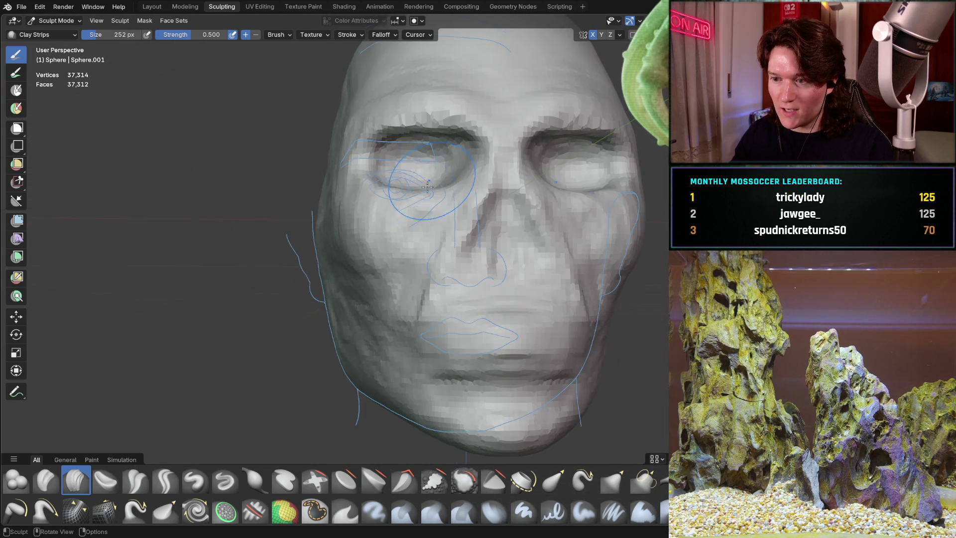
- Snap to Back Orthographic (Ctrl+Numpad 1) and zoom close on the eyes and nose bridge
scroll(427, 186, down, 2)
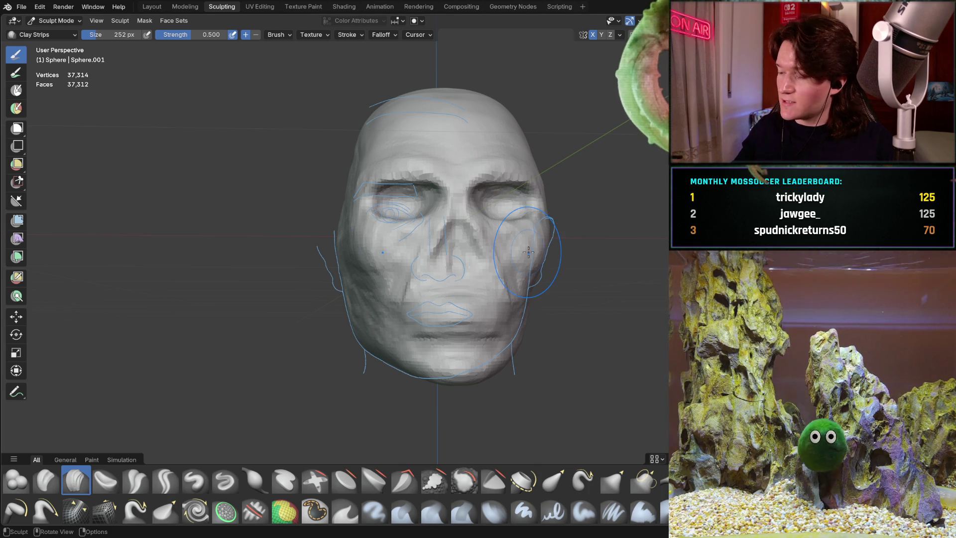
mouse_move(316, 279)
middle_down()
mouse_move(443, 237)
mouse_move(431, 211)
mouse_move(400, 229)
mouse_move(317, 235)
middle_up()
key(ctrl+KP_1)
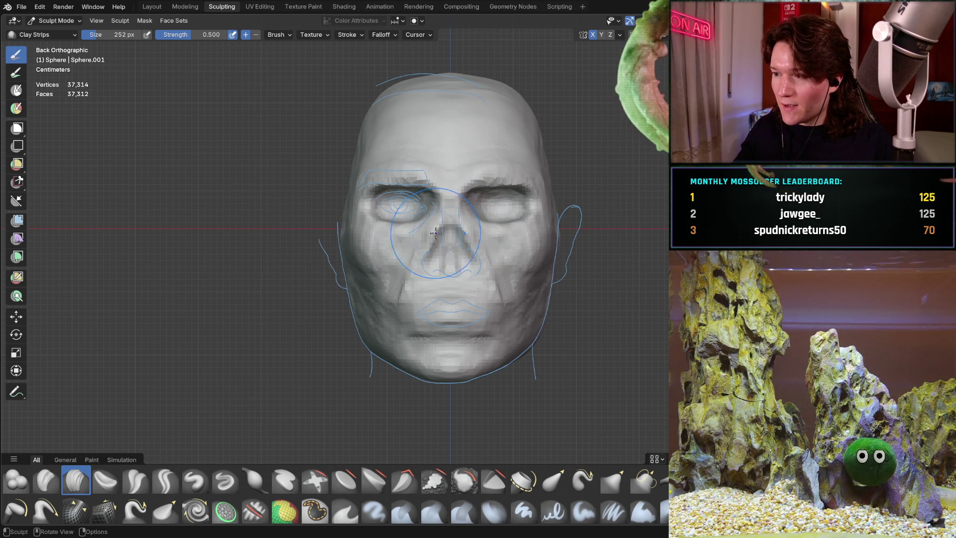
scroll(449, 227, up, 2)
ctrl+middle_drag(465, 196, 349, 245)
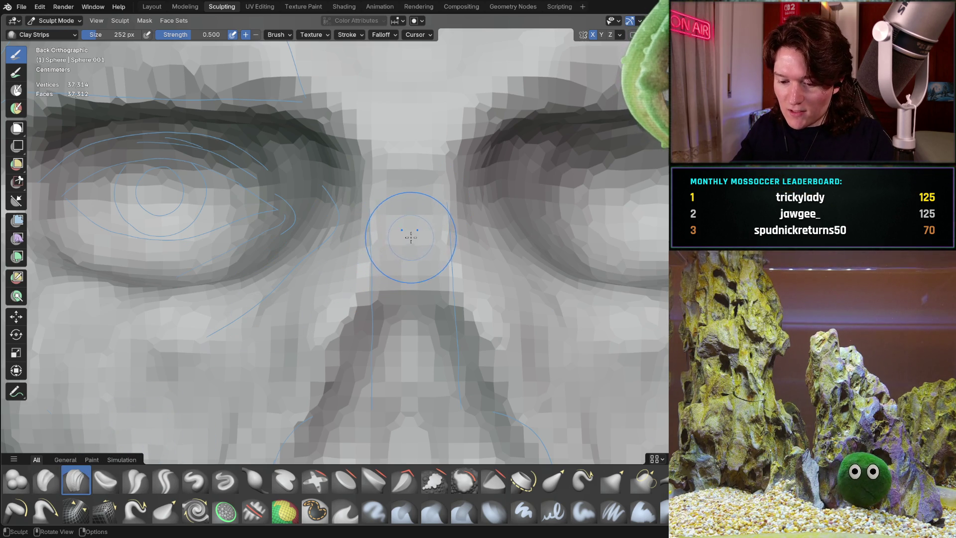
- Shrink the Clay Strips brush to 134 px and reshape the nose bridge between the eyes
click(399, 241)
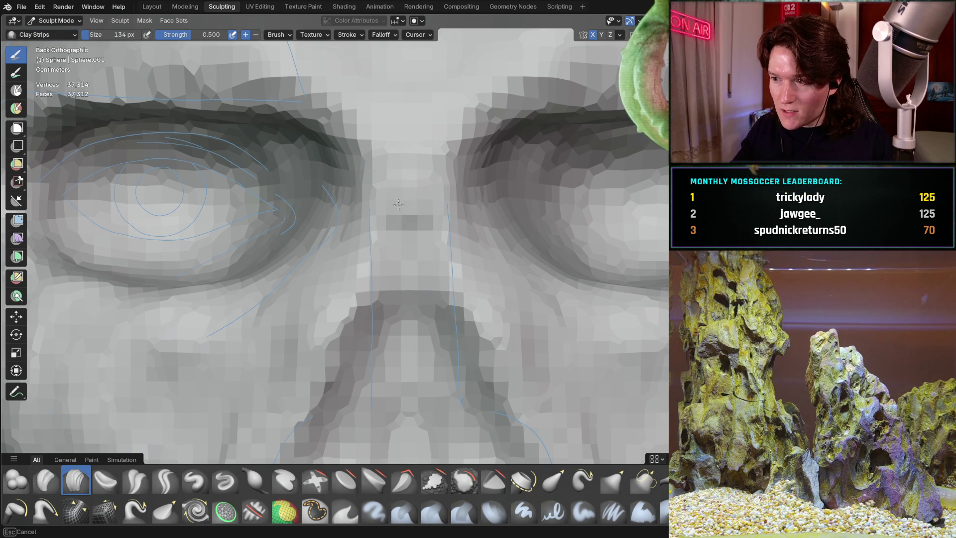
drag(399, 205, 417, 231)
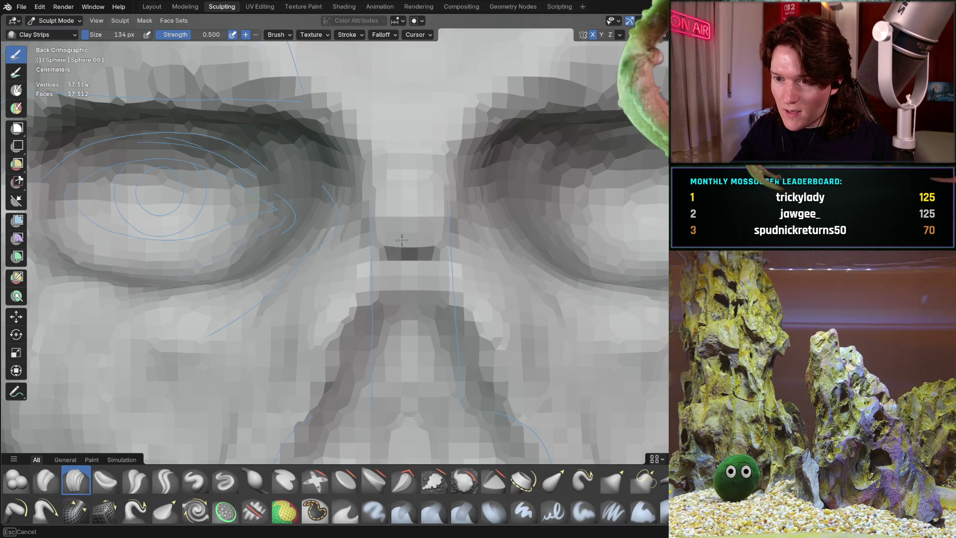
mouse_move(395, 191)
middle_down()
mouse_move(478, 199)
mouse_move(455, 216)
mouse_move(277, 199)
mouse_move(395, 248)
mouse_move(453, 229)
mouse_move(406, 235)
mouse_move(393, 222)
mouse_move(328, 247)
middle_up()
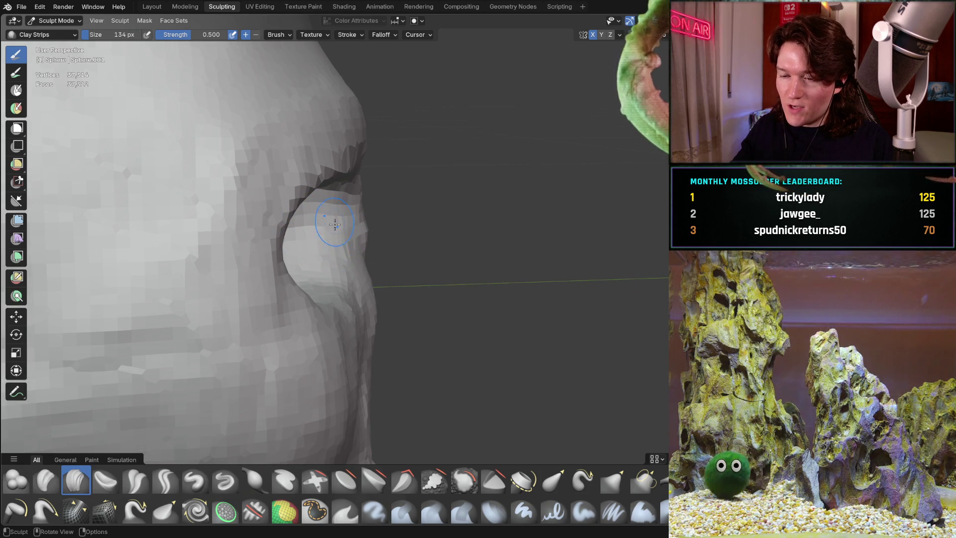
mouse_move(321, 238)
middle_down()
mouse_move(335, 220)
mouse_move(330, 235)
mouse_move(322, 201)
mouse_move(315, 267)
middle_up()
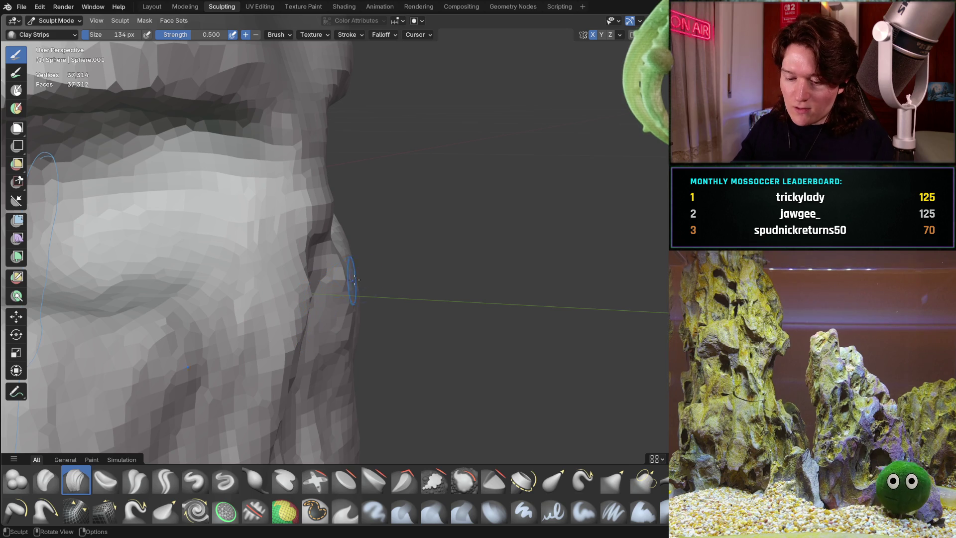
- Set the Grab brush radius to 224 px and pull the nose bridge silhouette into shape
key(f)
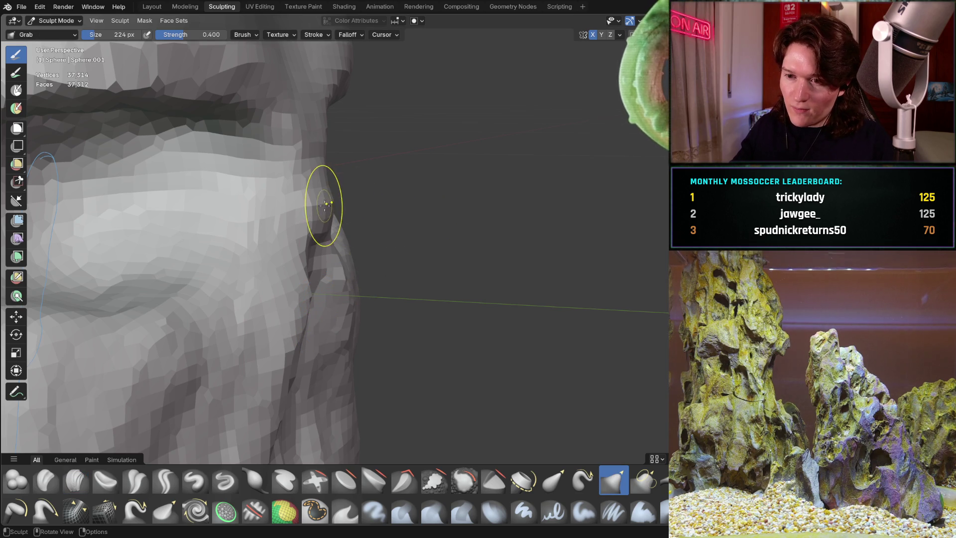
click(332, 211)
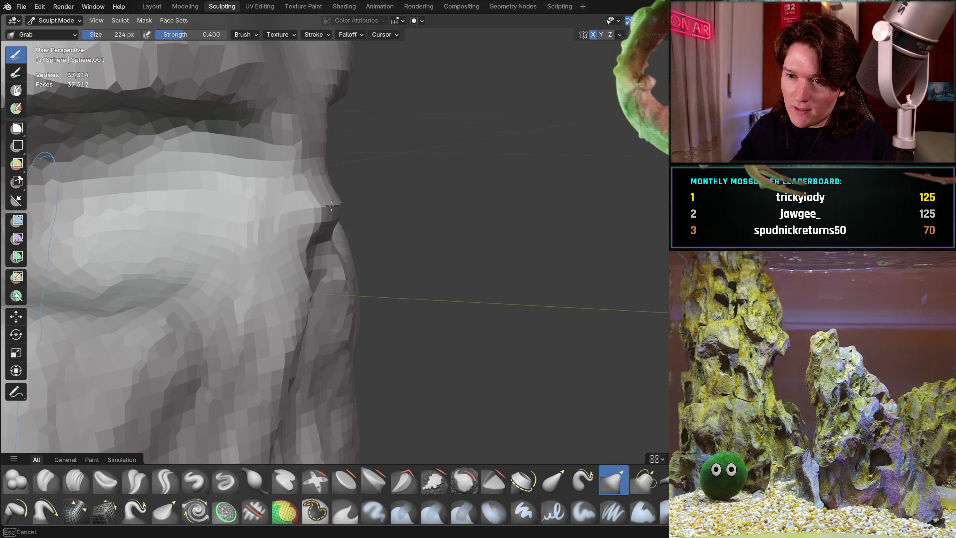
drag(324, 187, 335, 200)
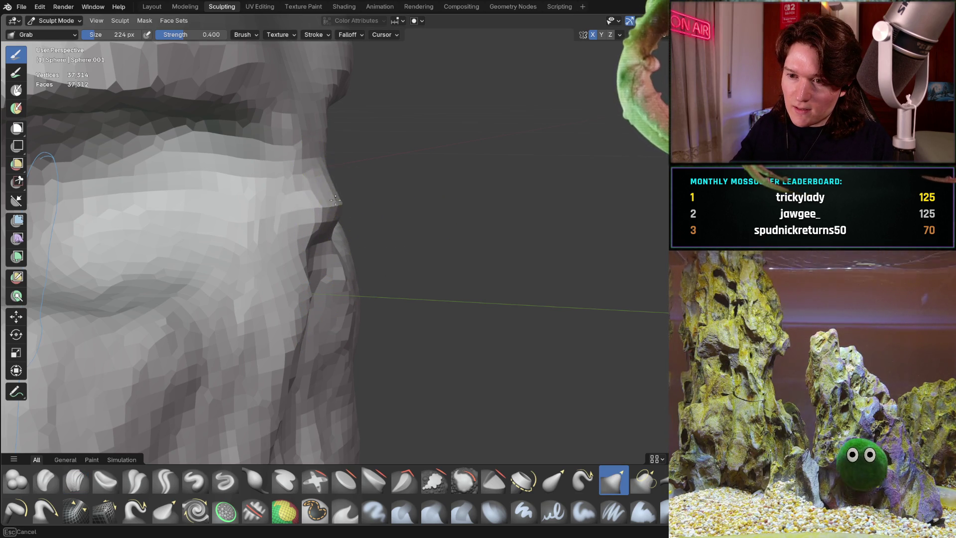
mouse_move(338, 215)
middle_down()
mouse_move(309, 209)
mouse_move(330, 202)
mouse_move(207, 202)
mouse_move(322, 254)
mouse_move(360, 207)
mouse_move(381, 232)
mouse_move(397, 213)
middle_up()
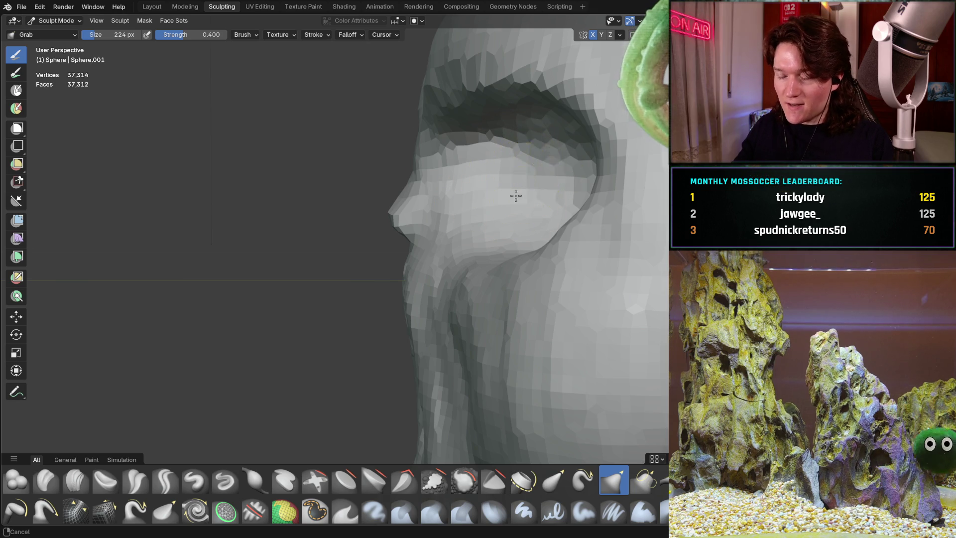
middle_drag(516, 196, 509, 207)
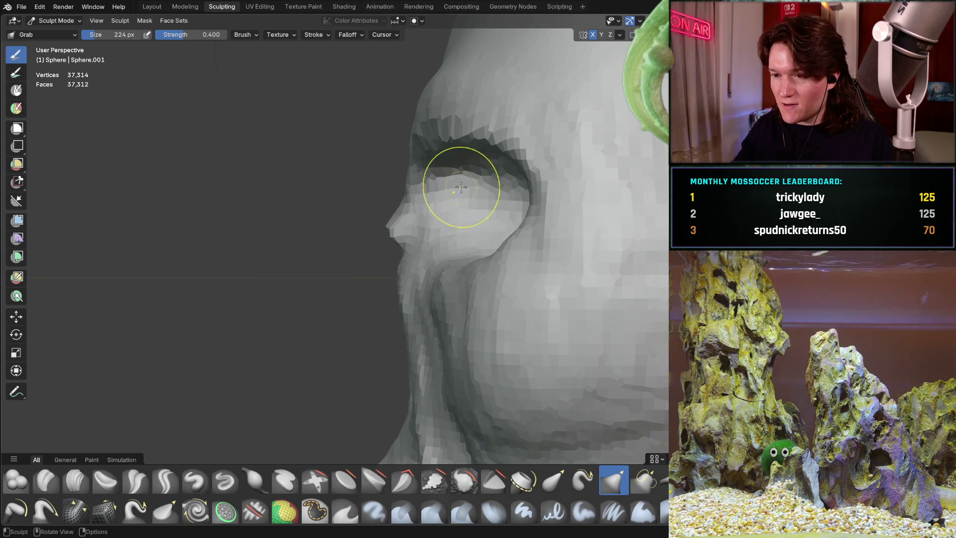
mouse_move(442, 213)
middle_down()
mouse_move(408, 194)
mouse_move(413, 179)
mouse_move(465, 172)
middle_up()
- Compare the nose bridge in Back Orthographic and side views
scroll(367, 203, down, 4)
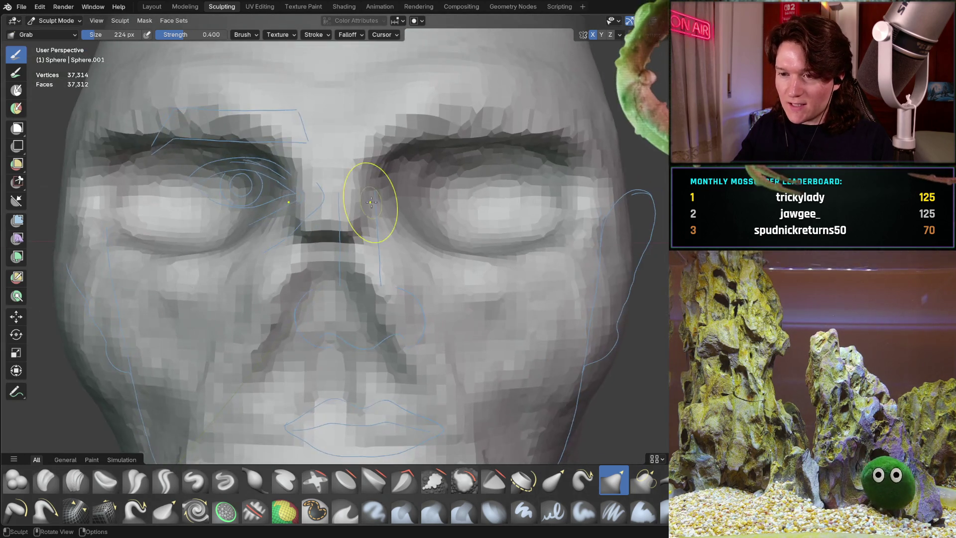
key(ctrl+KP_1)
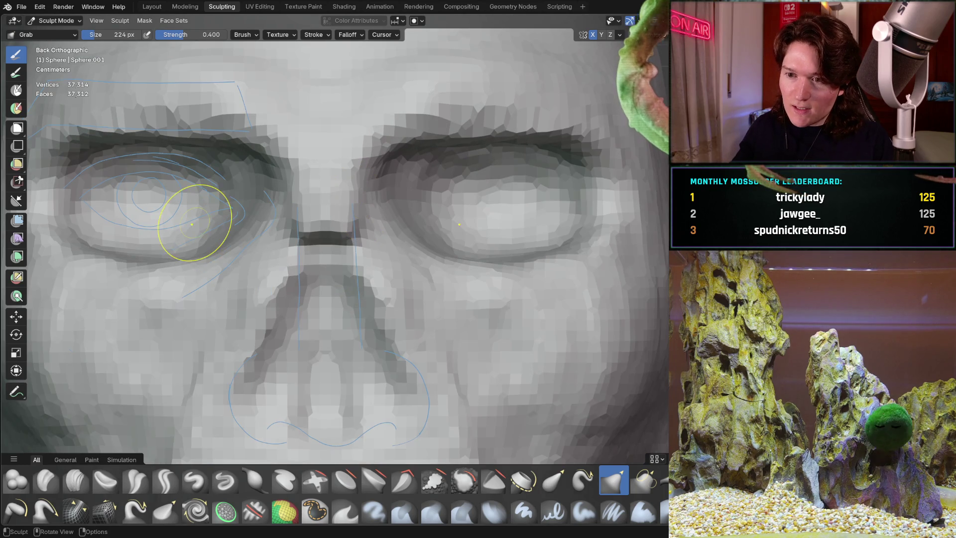
mouse_move(318, 216)
middle_down()
mouse_move(320, 202)
mouse_move(418, 205)
middle_up()
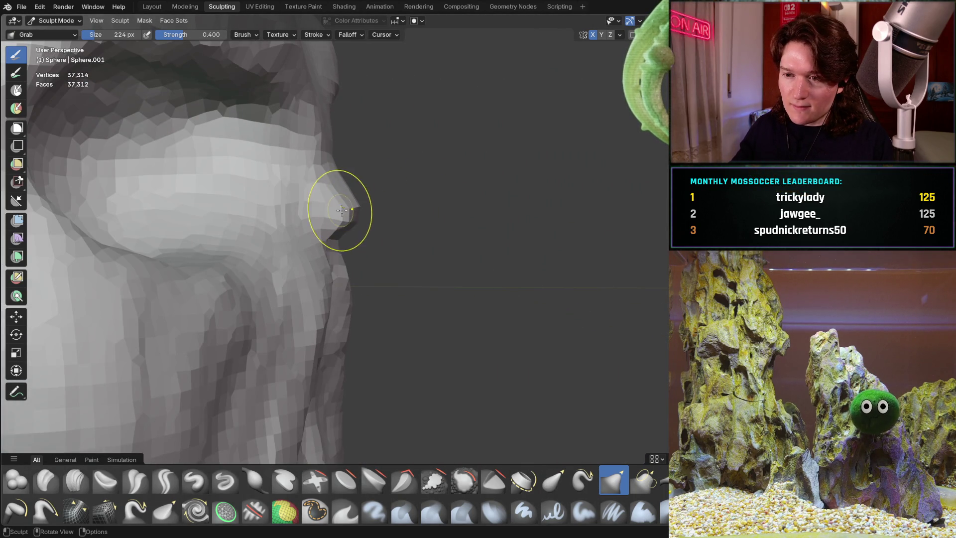
middle_drag(342, 210, 274, 212)
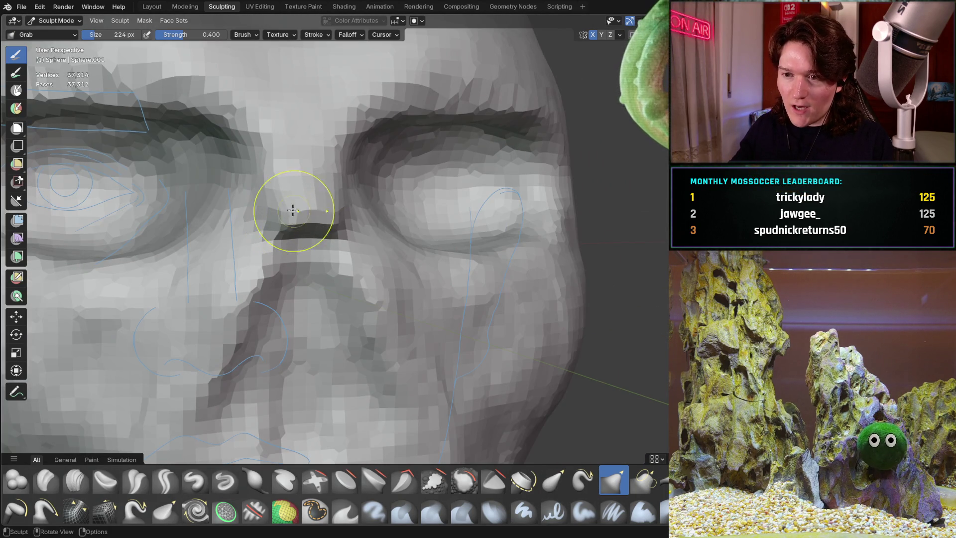
scroll(358, 208, down, 5)
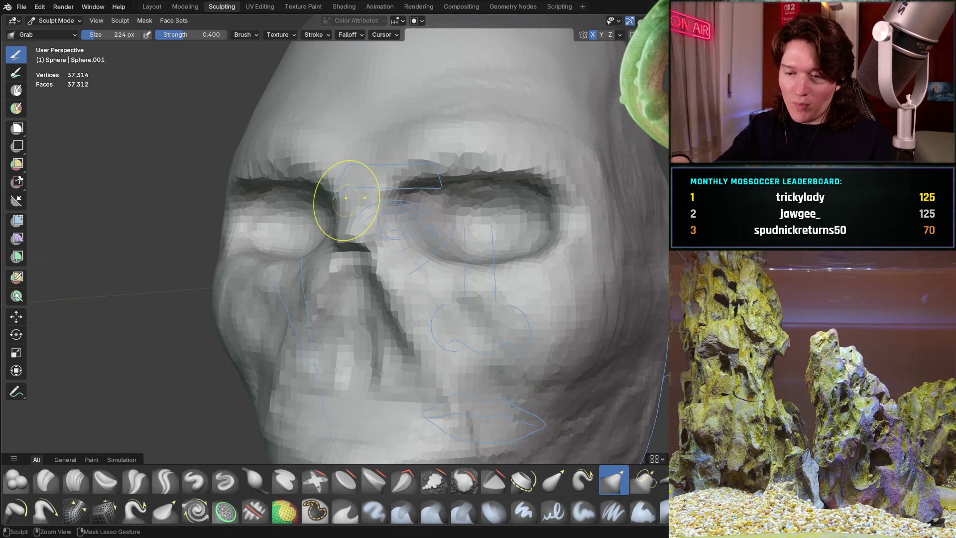
key(ctrl+KP_1)
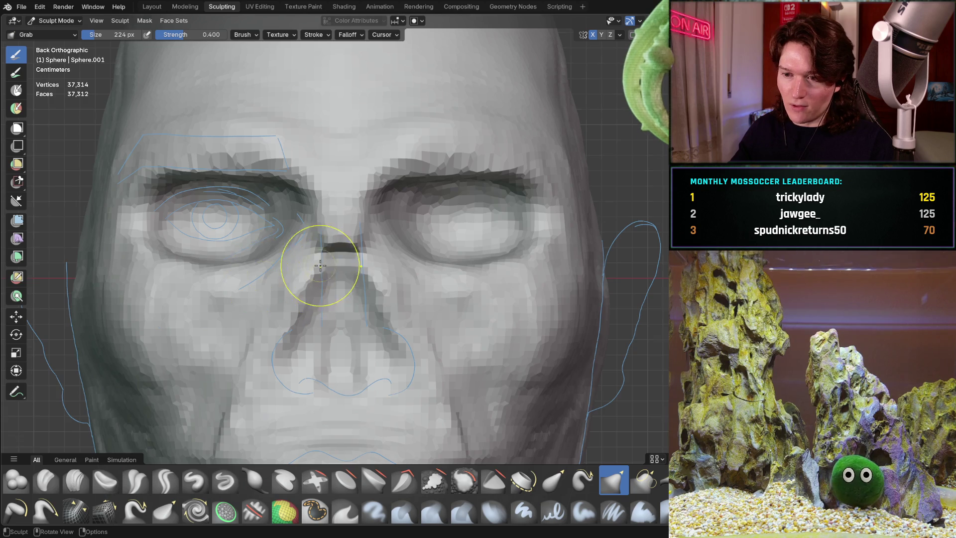
mouse_move(320, 265)
middle_down()
mouse_move(384, 271)
mouse_move(363, 264)
mouse_move(384, 259)
mouse_move(326, 298)
mouse_move(316, 324)
mouse_move(335, 284)
mouse_move(209, 394)
mouse_move(299, 252)
mouse_move(374, 308)
middle_up()
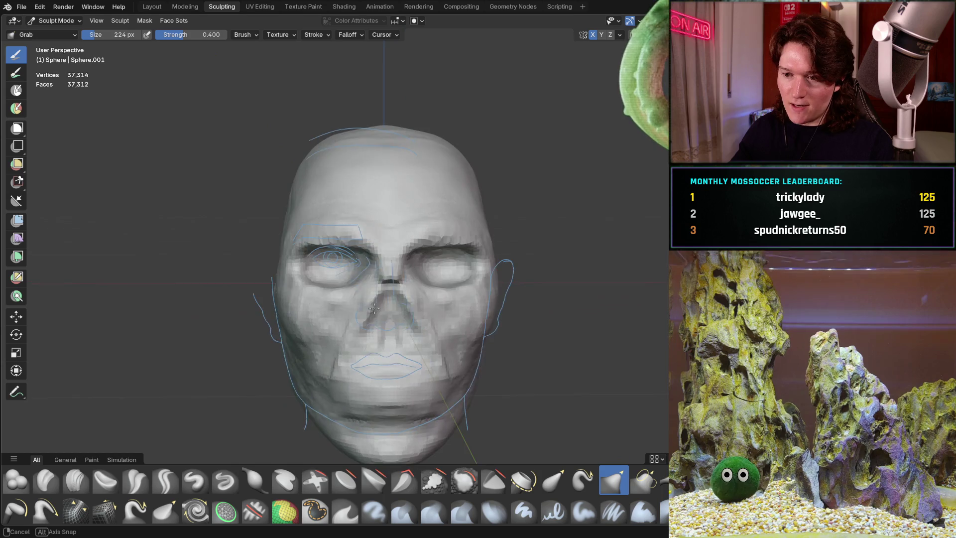
- Grab the eyes, nose and mouth toward the blue outlines, checking profiles, then snap to Back Orthographic
scroll(374, 309, up, 6)
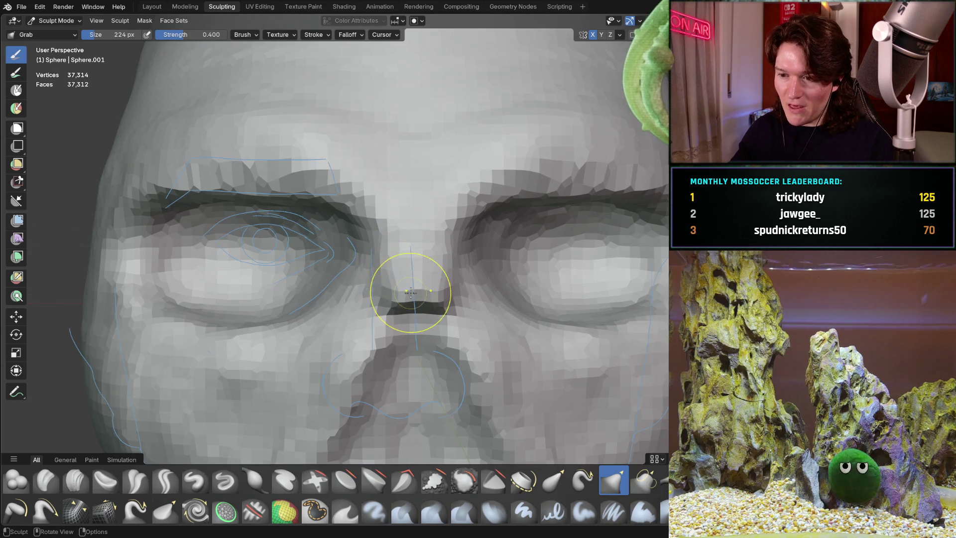
mouse_move(406, 287)
middle_down()
mouse_move(421, 262)
mouse_move(503, 261)
mouse_move(470, 292)
mouse_move(428, 284)
mouse_move(395, 298)
middle_up()
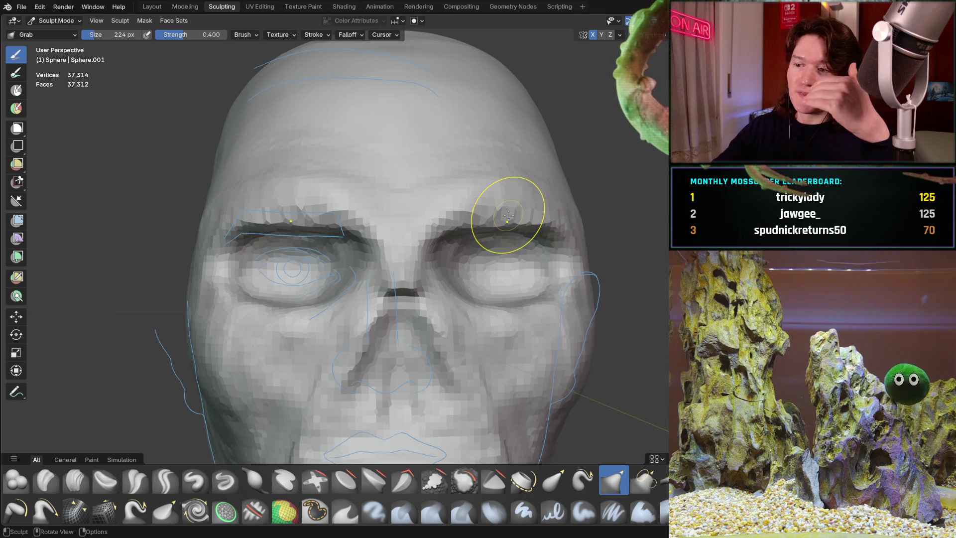
middle_drag(277, 267, 418, 228)
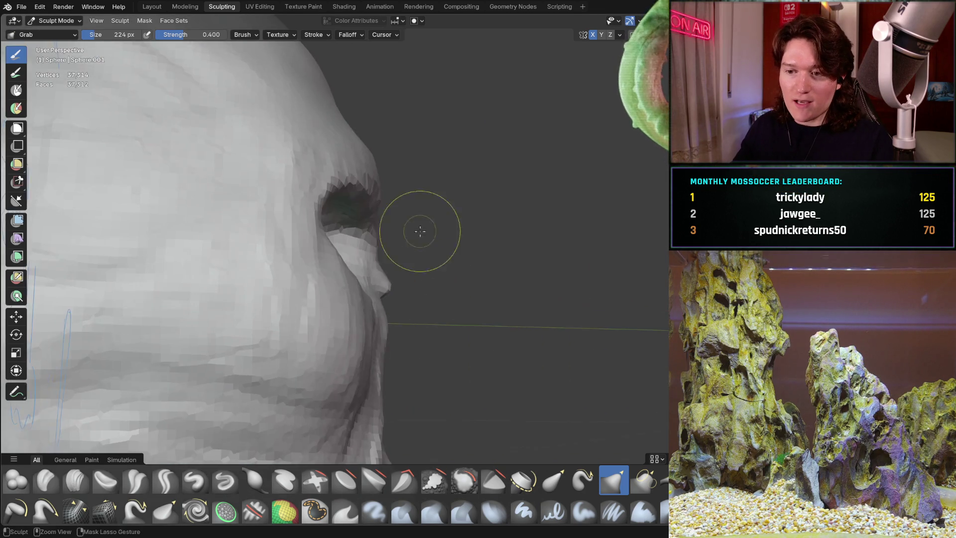
scroll(329, 291, down, 2)
mouse_move(329, 291)
middle_down()
mouse_move(421, 245)
mouse_move(272, 272)
middle_up()
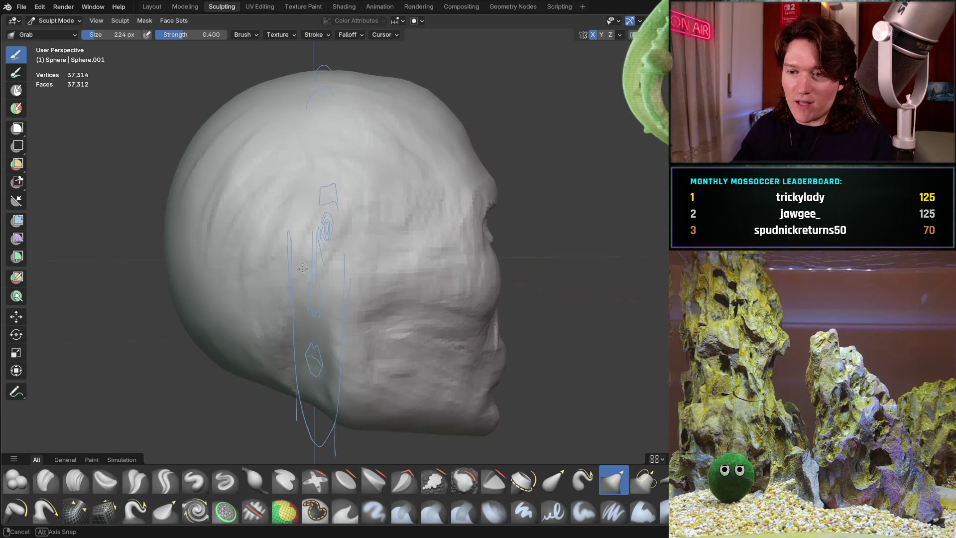
middle_drag(221, 221, 299, 159)
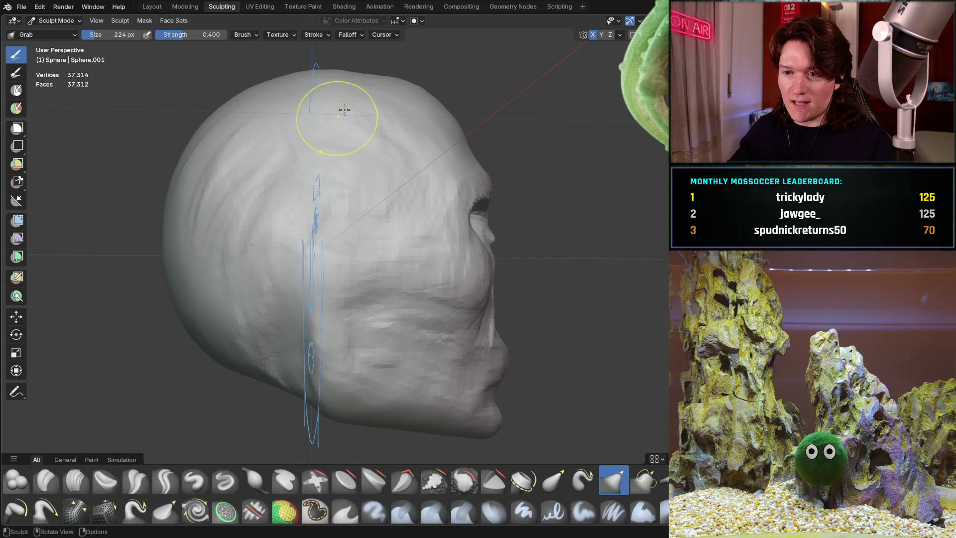
mouse_move(438, 202)
middle_down()
mouse_move(363, 187)
mouse_move(464, 191)
middle_up()
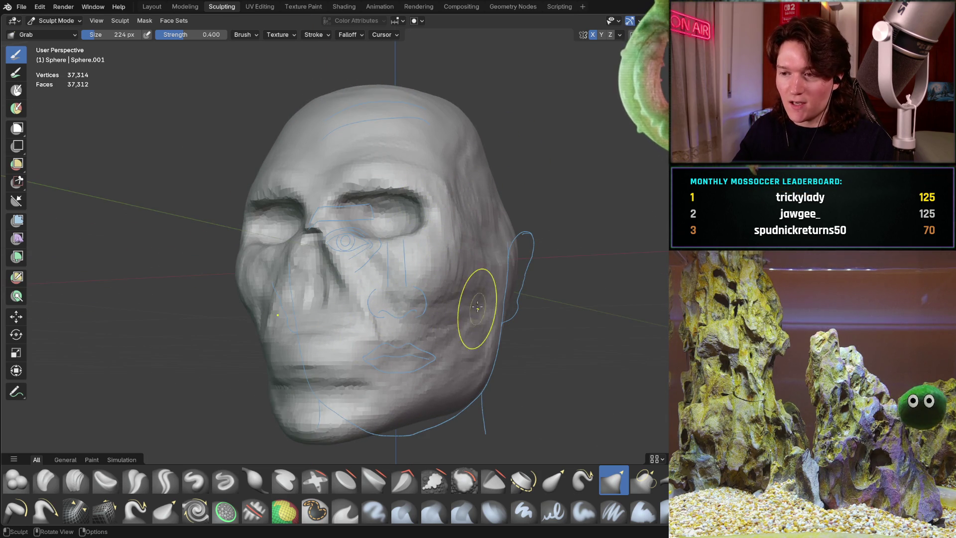
mouse_move(309, 252)
middle_down()
mouse_move(378, 264)
mouse_move(326, 275)
mouse_move(412, 262)
middle_up()
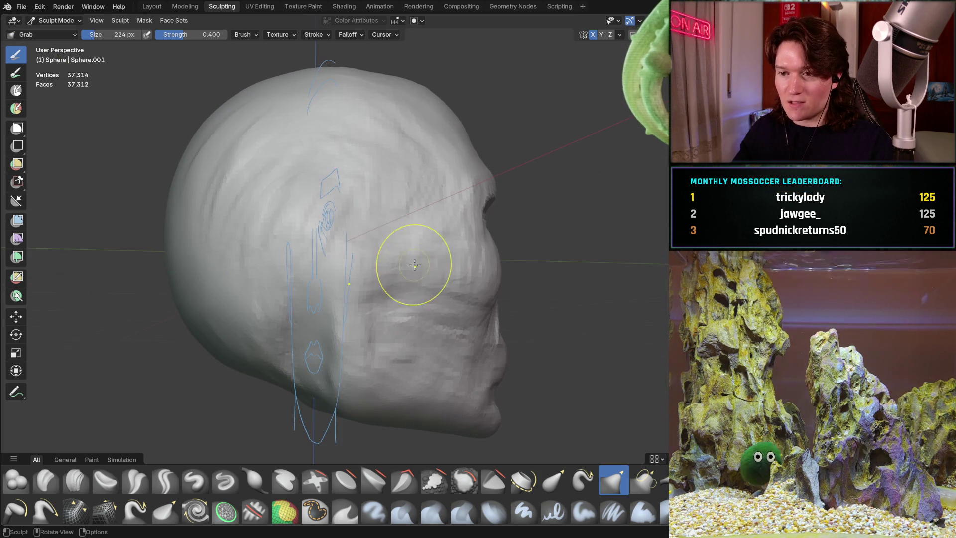
middle_drag(299, 225, 309, 267)
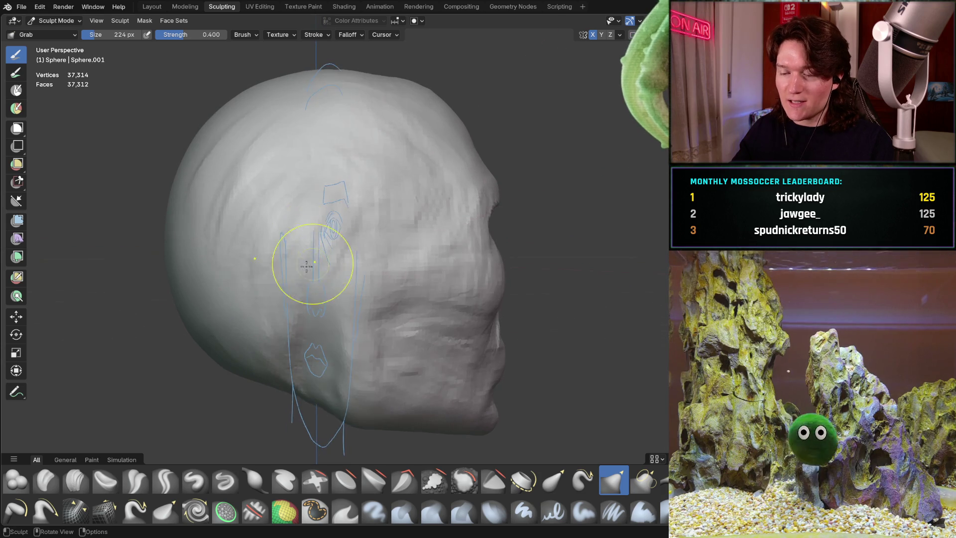
middle_drag(348, 220, 332, 244)
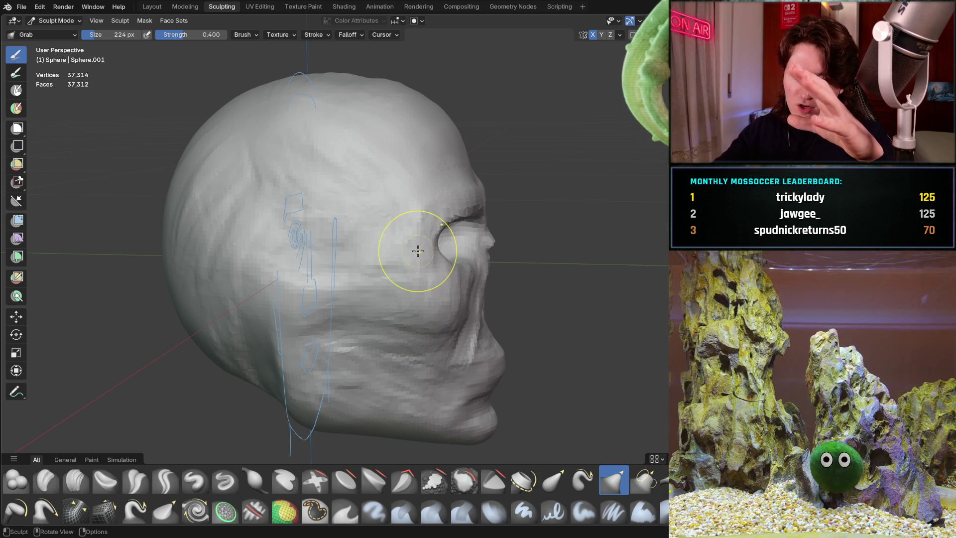
middle_drag(416, 246, 419, 251)
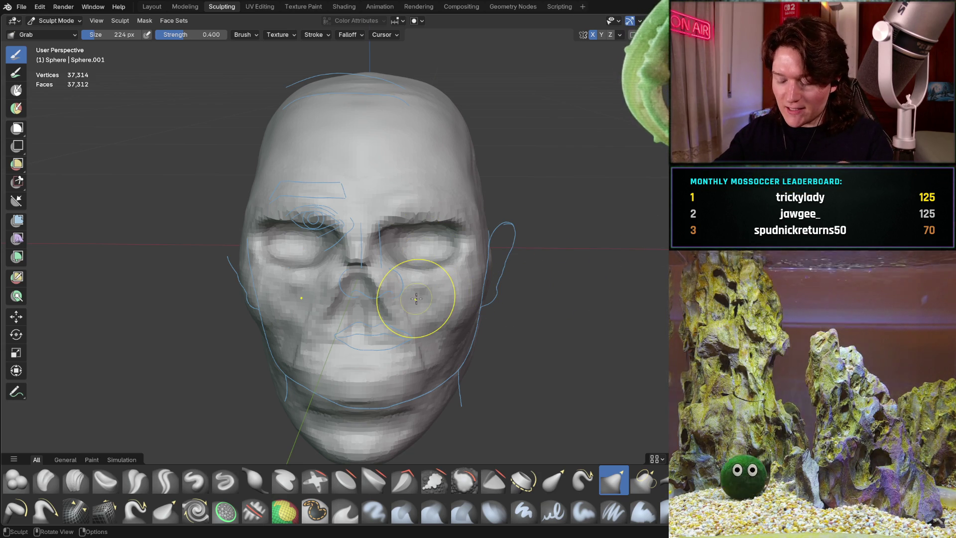
key(ctrl+KP_1)
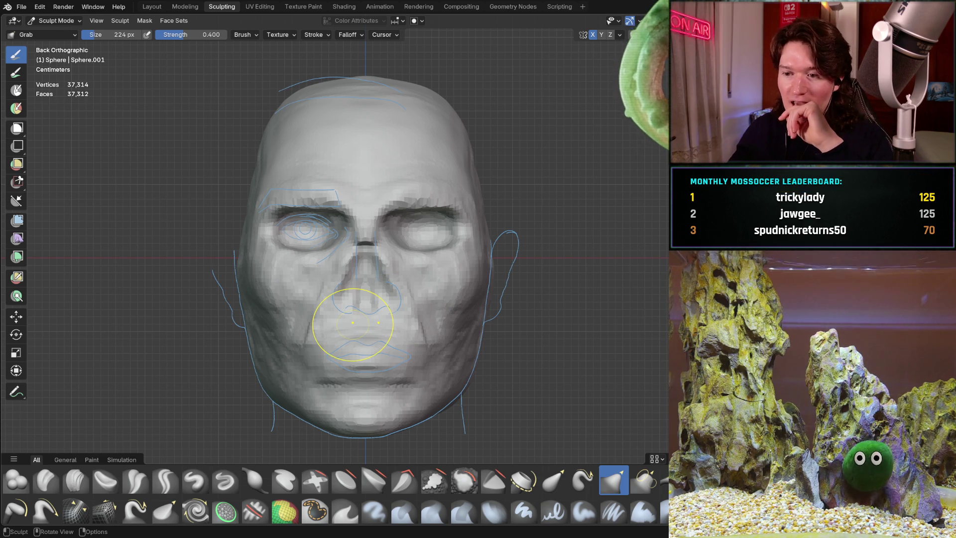
middle_drag(339, 263, 369, 283)
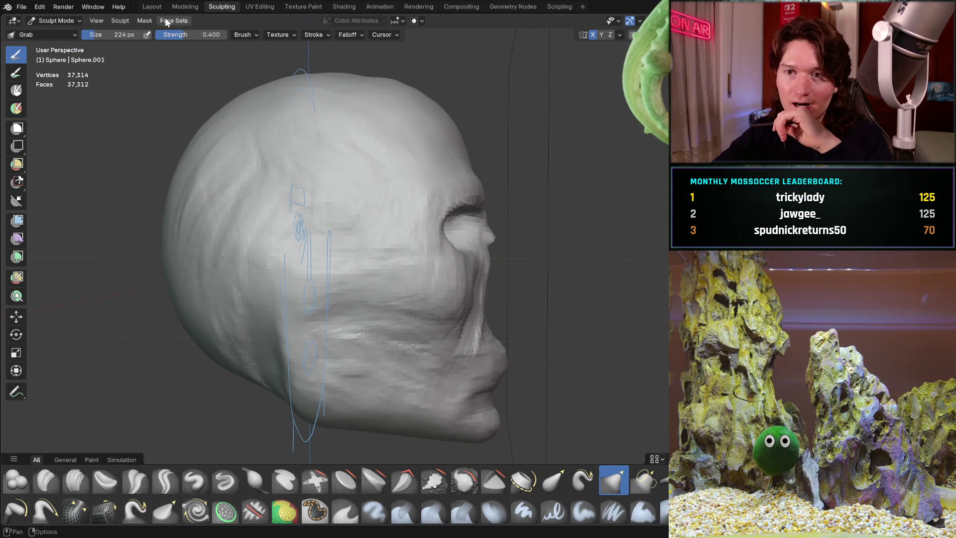
- Switch to the Layout workspace and browse the Object menu to the Add > Image options
click(154, 7)
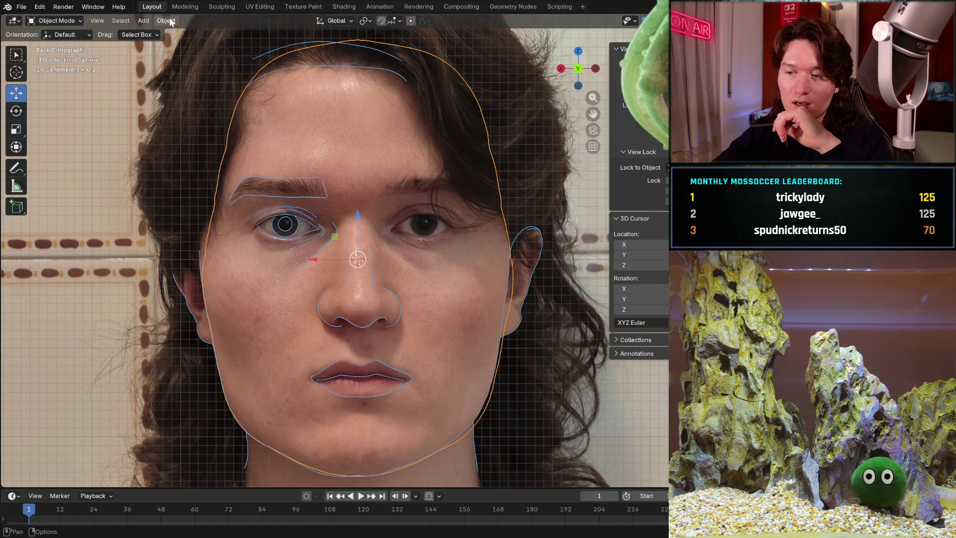
middle_drag(304, 172, 305, 172)
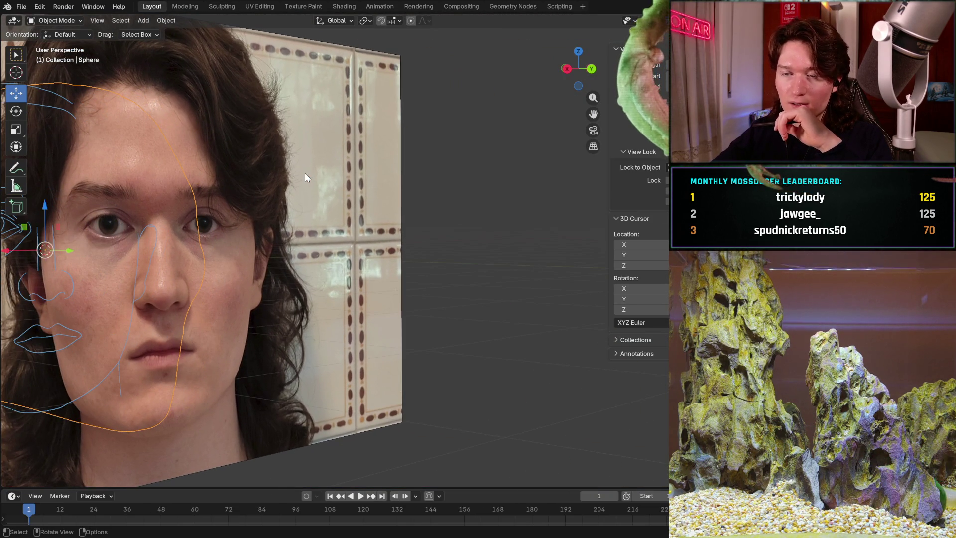
click(170, 22)
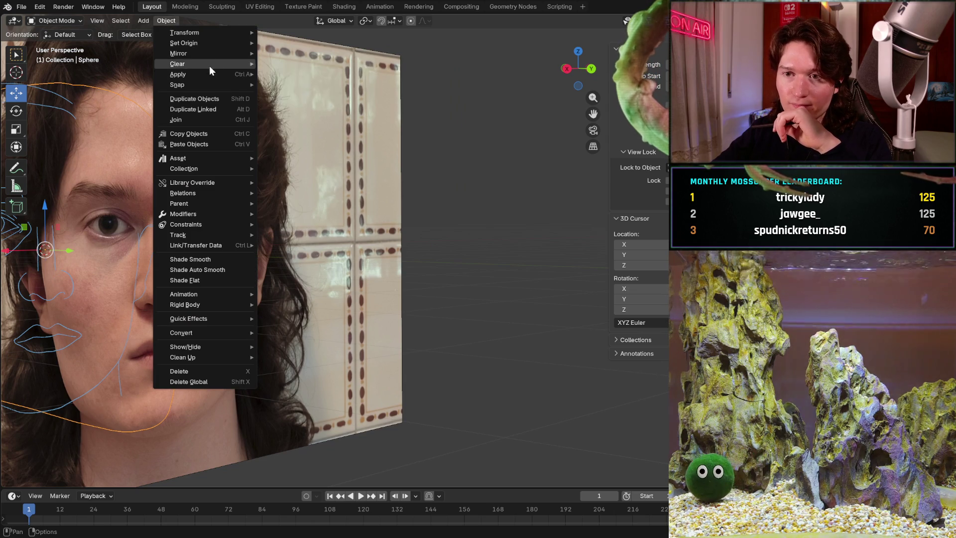
mouse_move(210, 43)
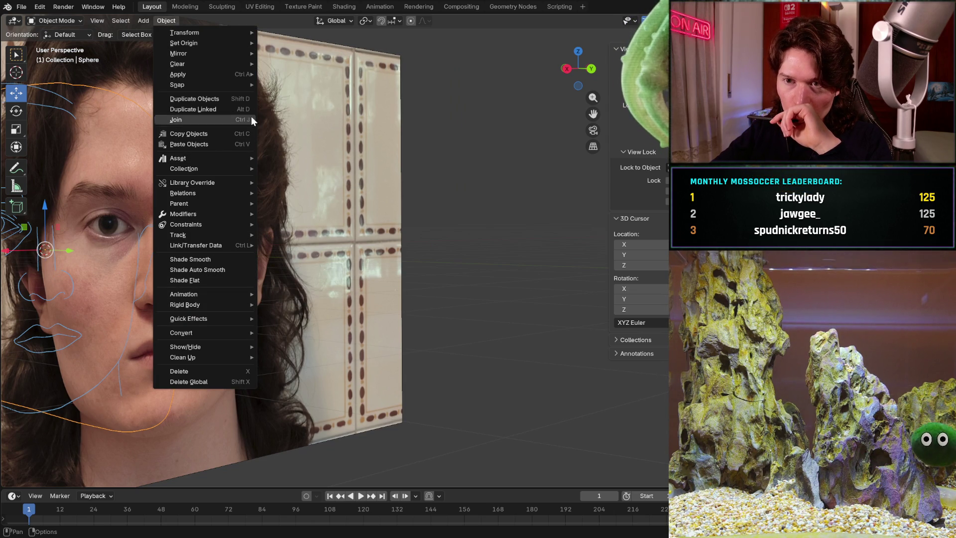
mouse_move(139, 16)
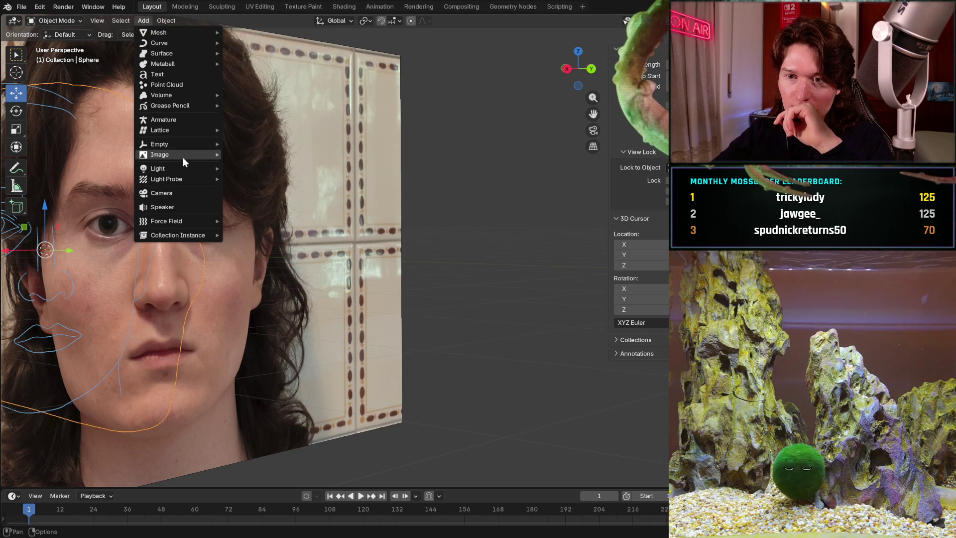
- Add the side-profile photo as a Reference image and zoom out to see it whole
mouse_move(183, 155)
click(253, 154)
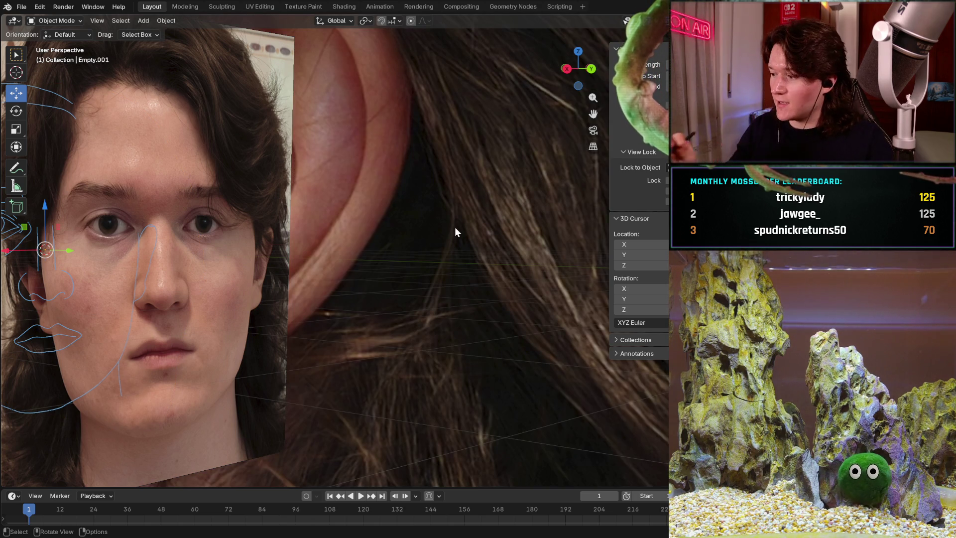
ctrl+middle_drag(455, 227, 387, 264)
ctrl+middle_drag(449, 176, 361, 234)
scroll(335, 248, down, 3)
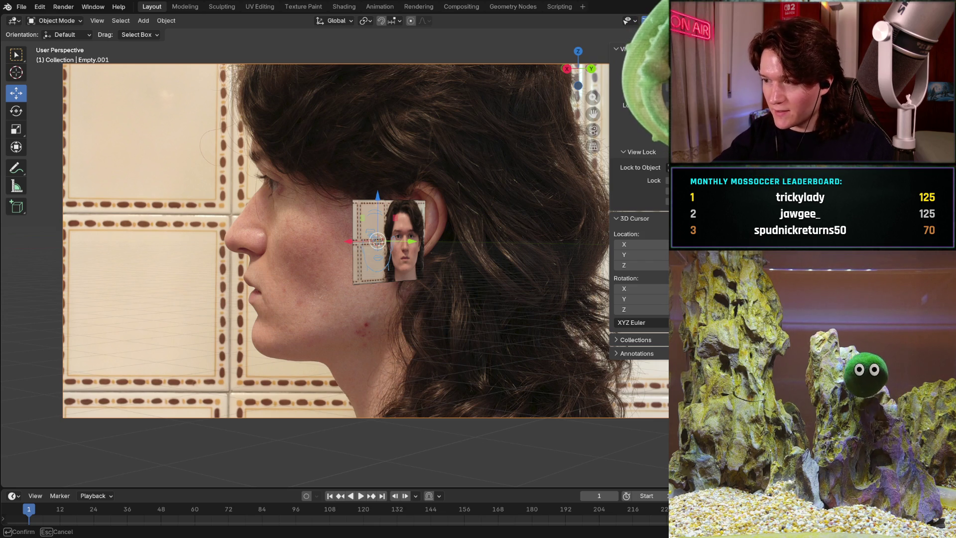
- Rotate the side photo 90° so it lies flat
key(9)
key(0)
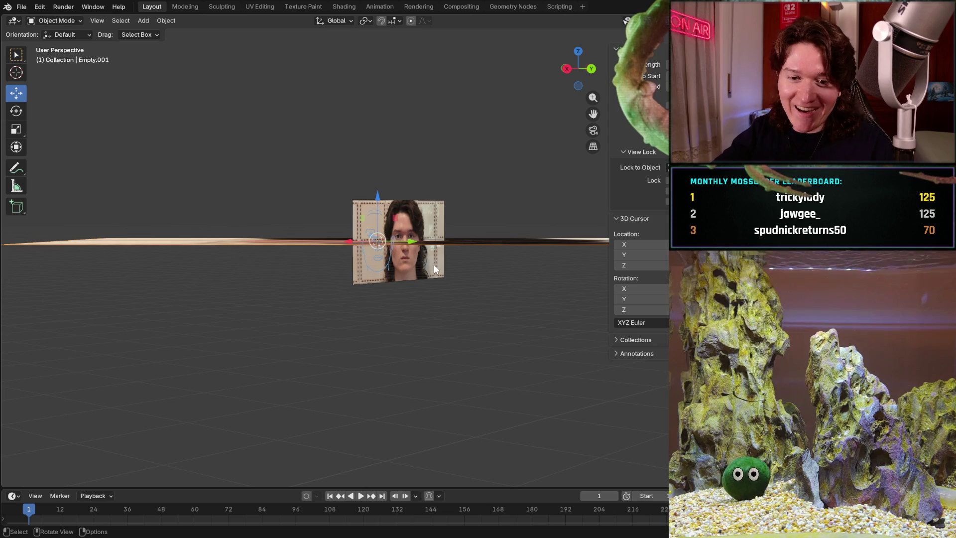
middle_drag(434, 264, 452, 311)
- Turn the side photo 90° twice about Z and mirror it with X scale -1
drag(593, 114, 593, 114)
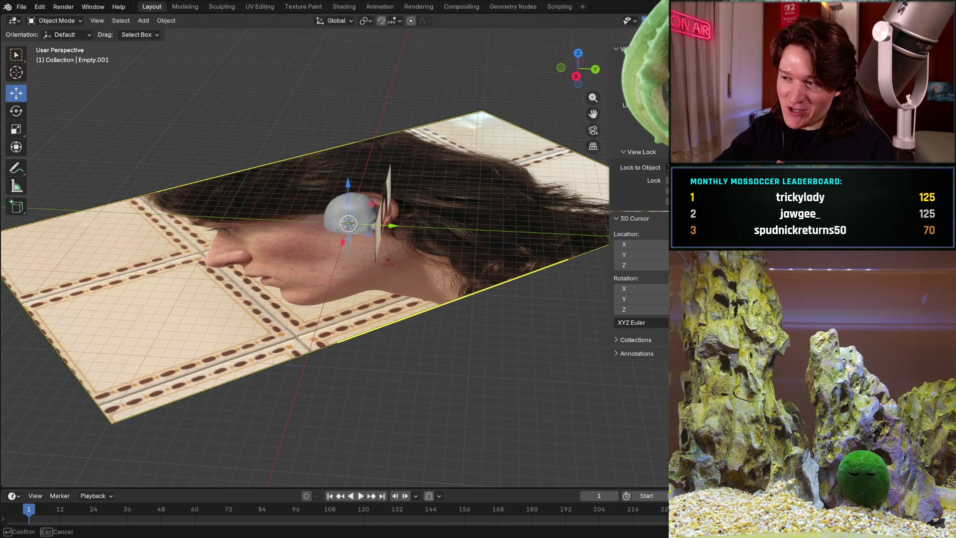
text(90)
key(Return)
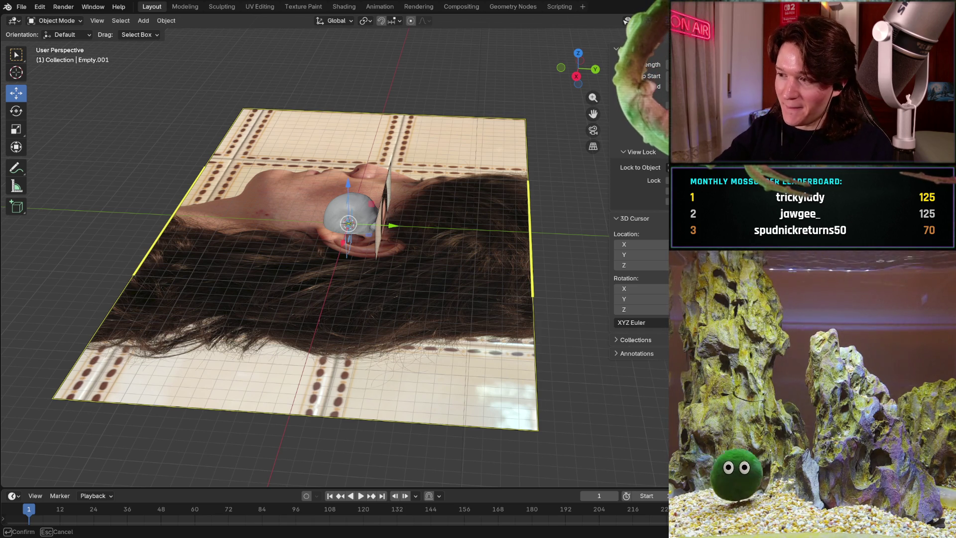
text(90)
key(Return)
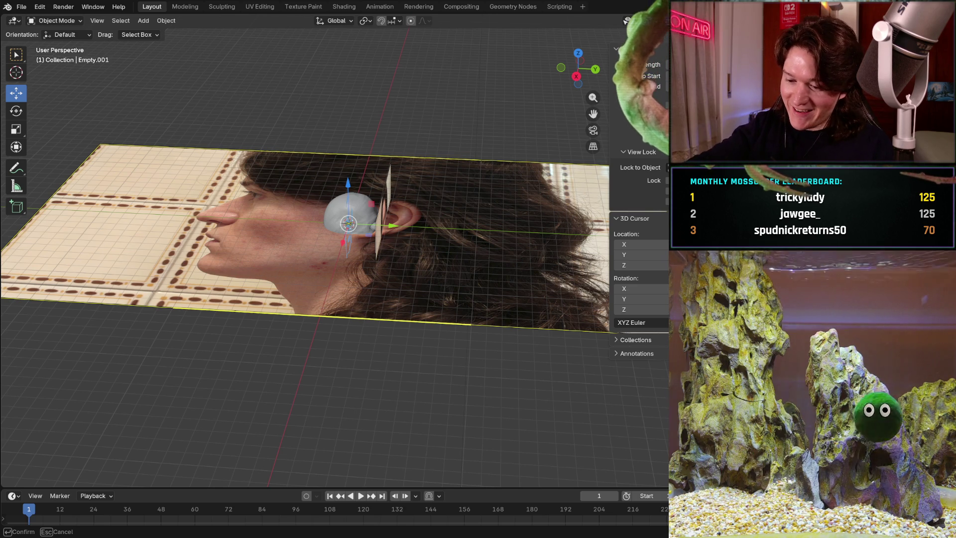
text(-1)
key(Return)
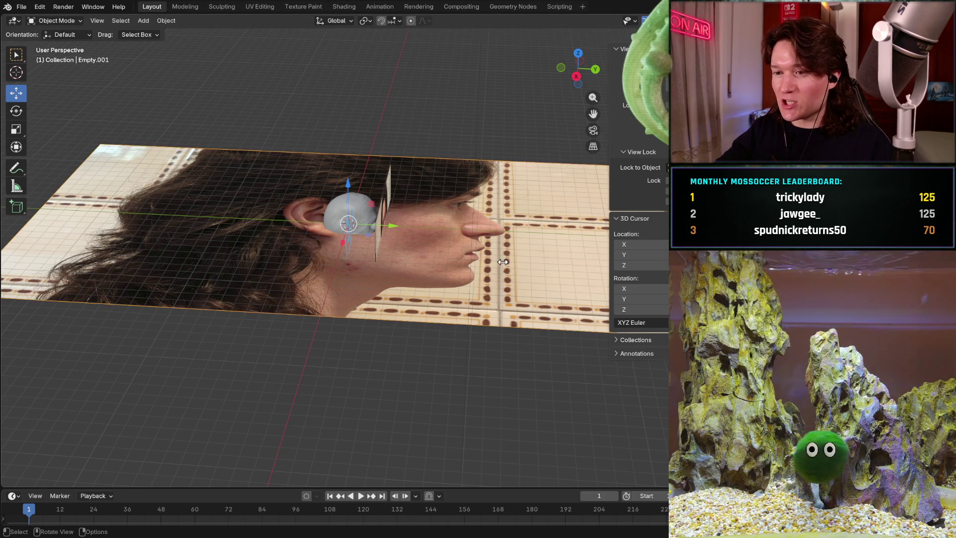
middle_drag(503, 262, 502, 262)
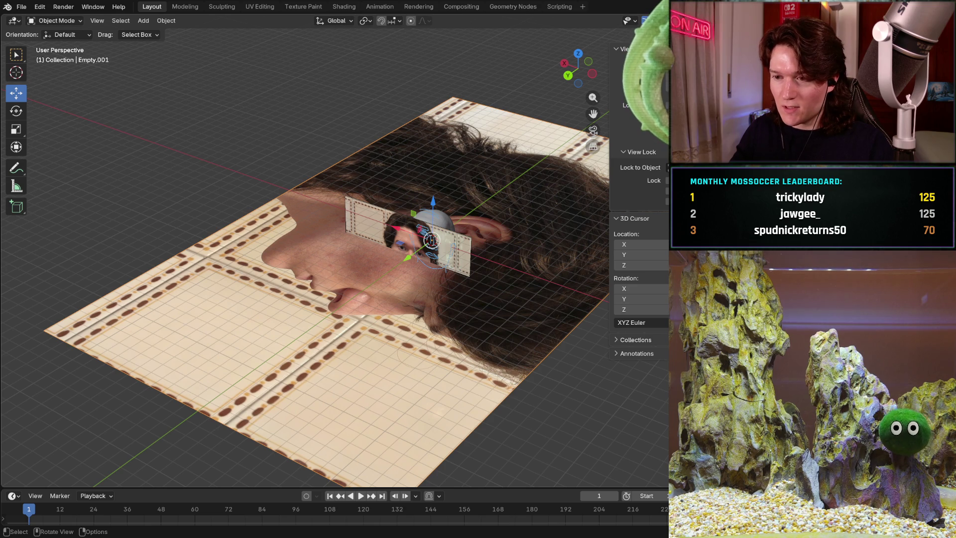
- Try several rotations of the side photo plane, undoing, redoing and cancelling them
middle_drag(529, 265, 455, 266)
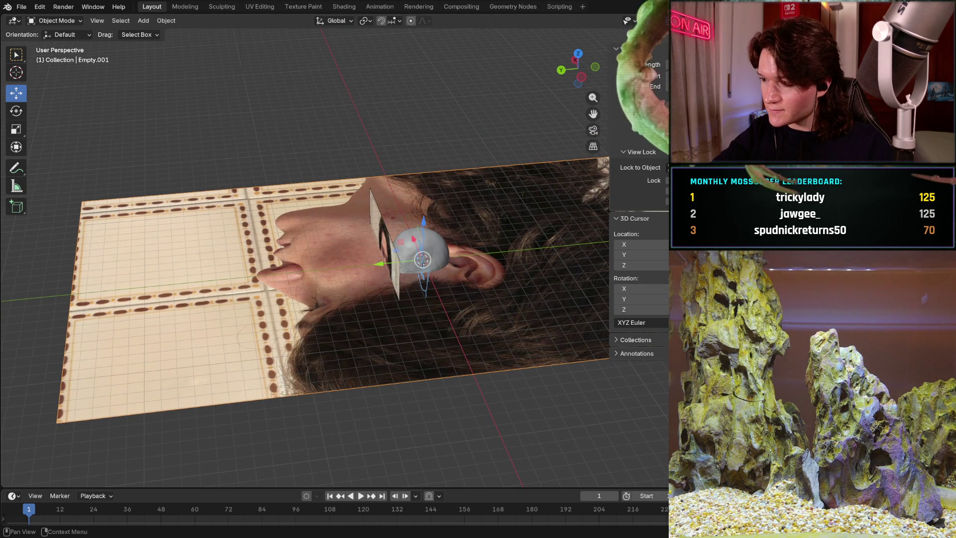
key(ctrl+z)
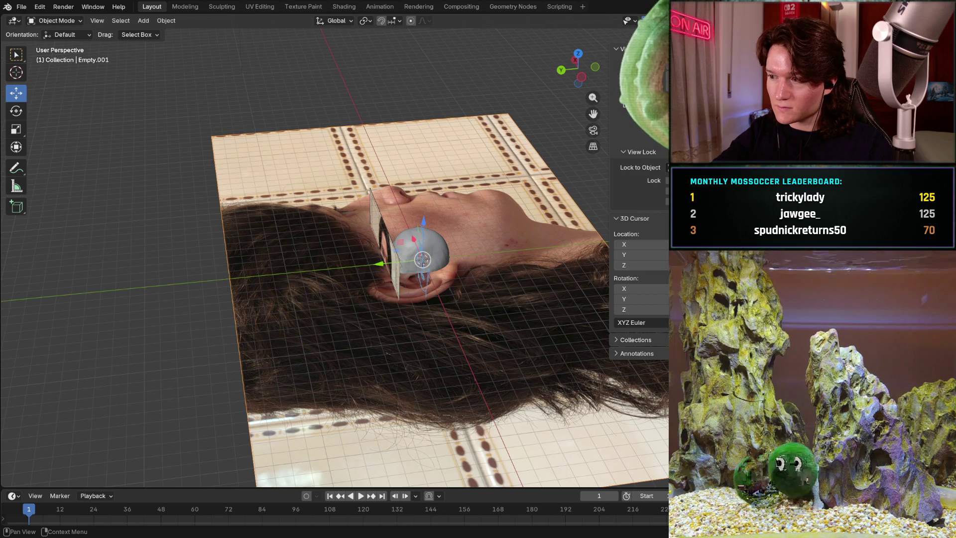
key(r)
key(Escape)
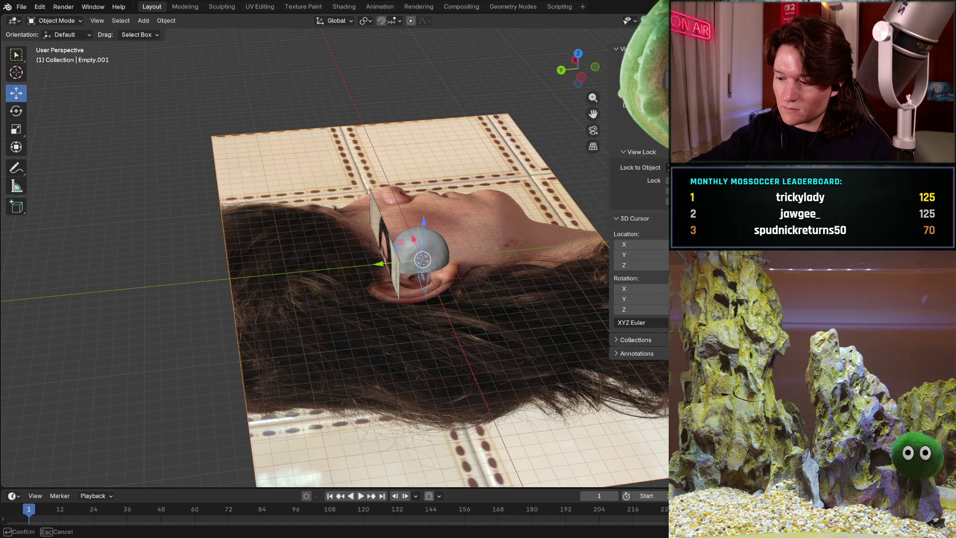
key(ctrl+shift+z)
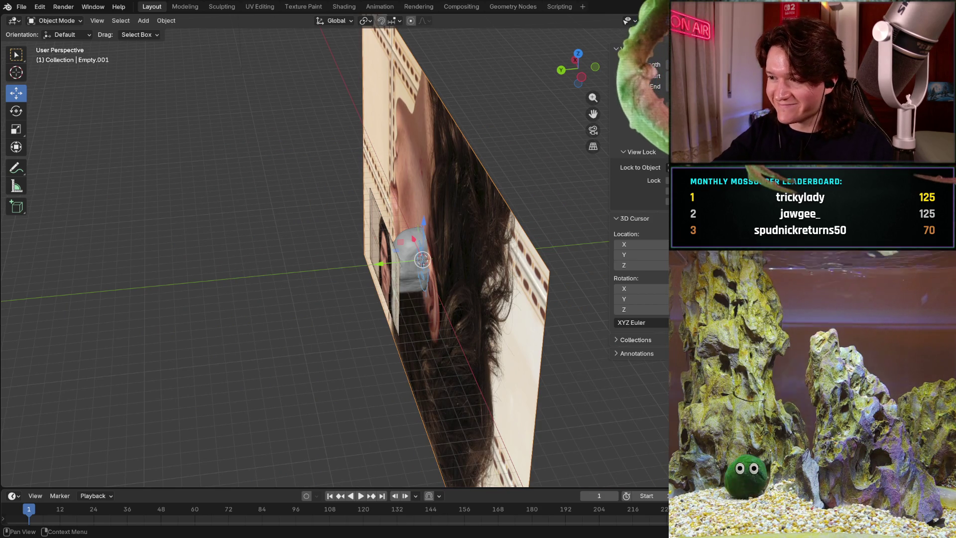
key(r)
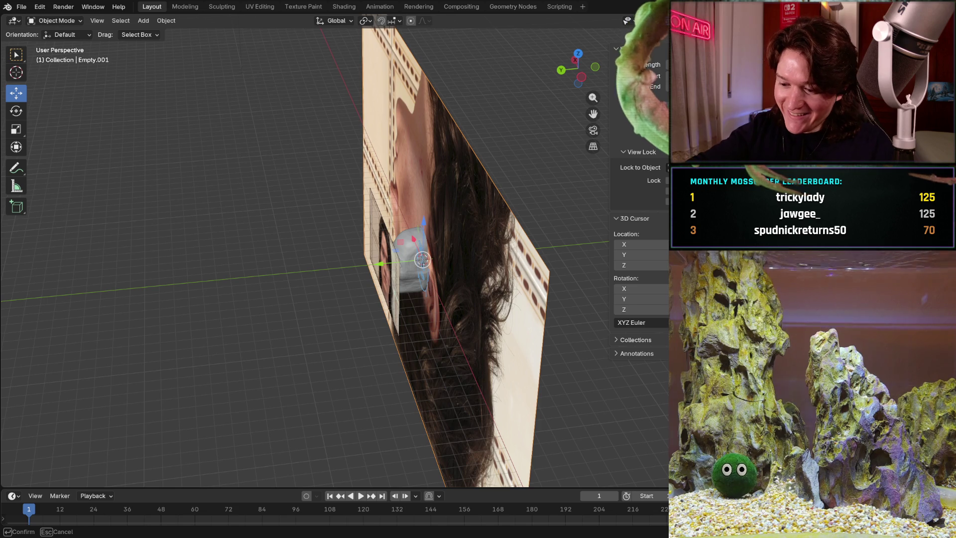
key(Return)
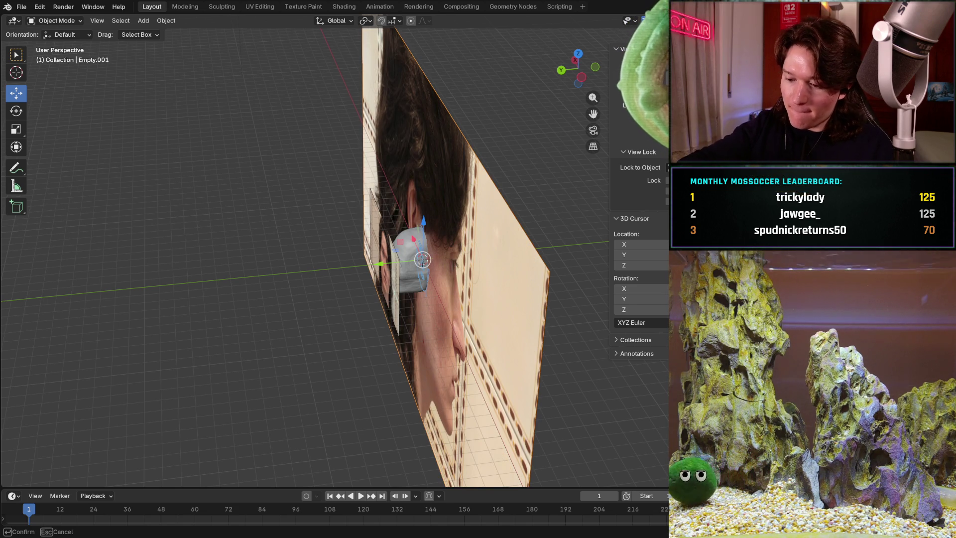
key(Return)
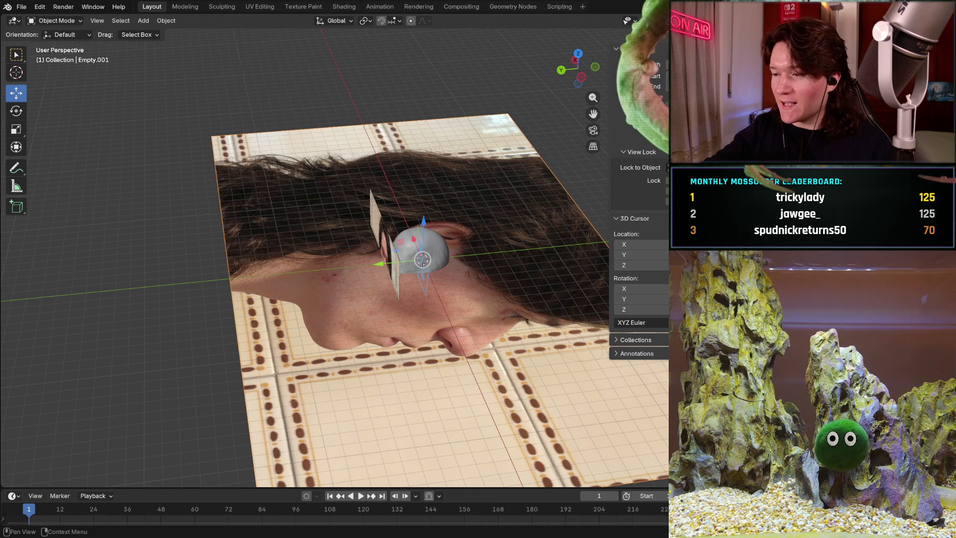
- Rotate the side photo plane 90° about Y, 90° about Z, 90° about X, then 180°
text(r)
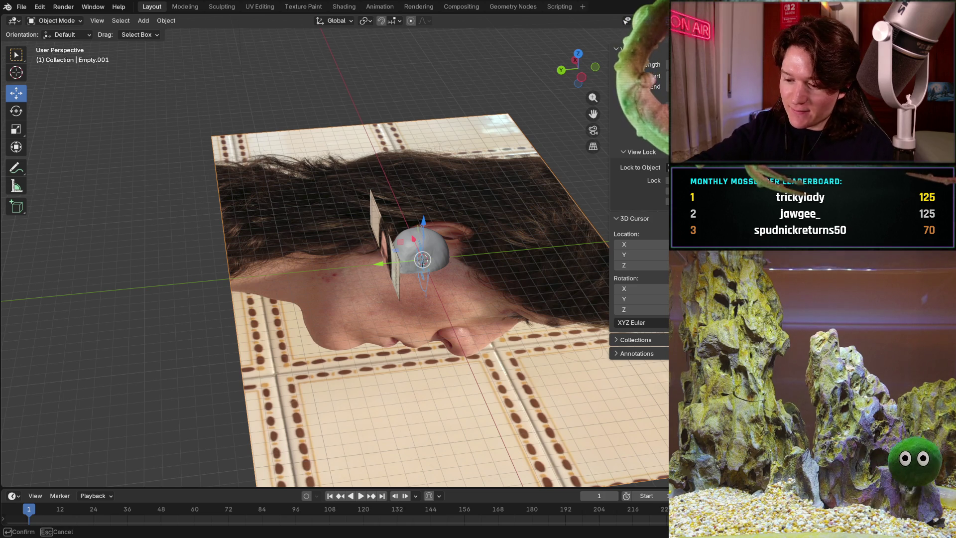
text(y90)
key(Return)
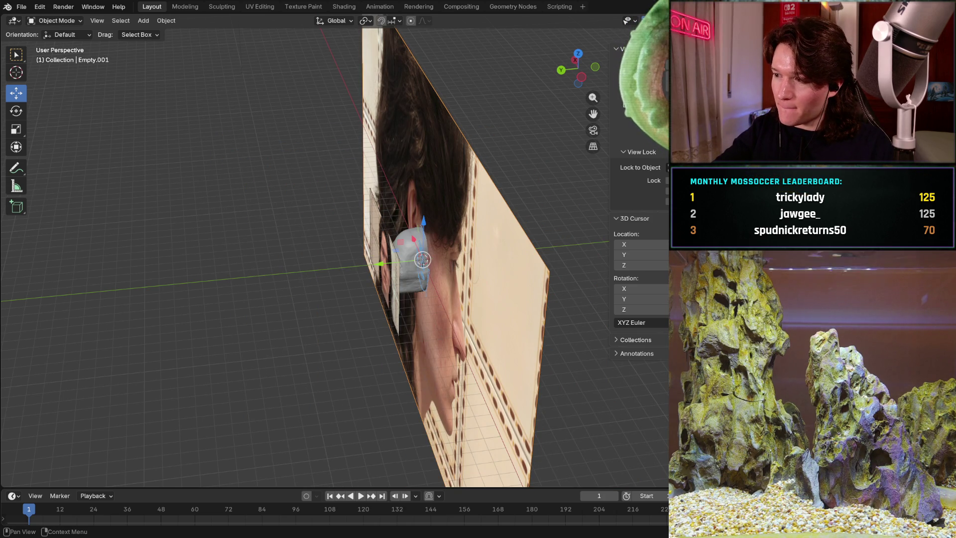
text(r)
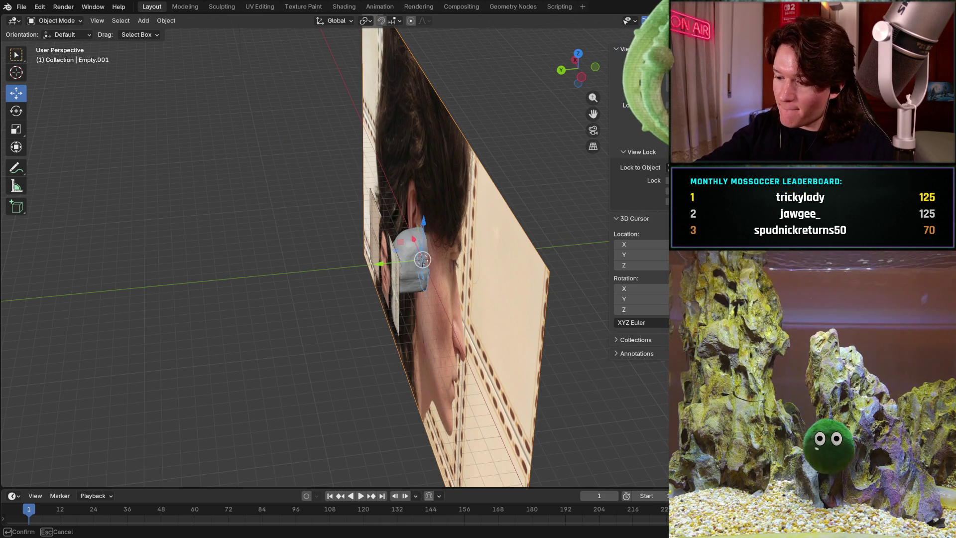
text(z90)
key(Return)
key(r)
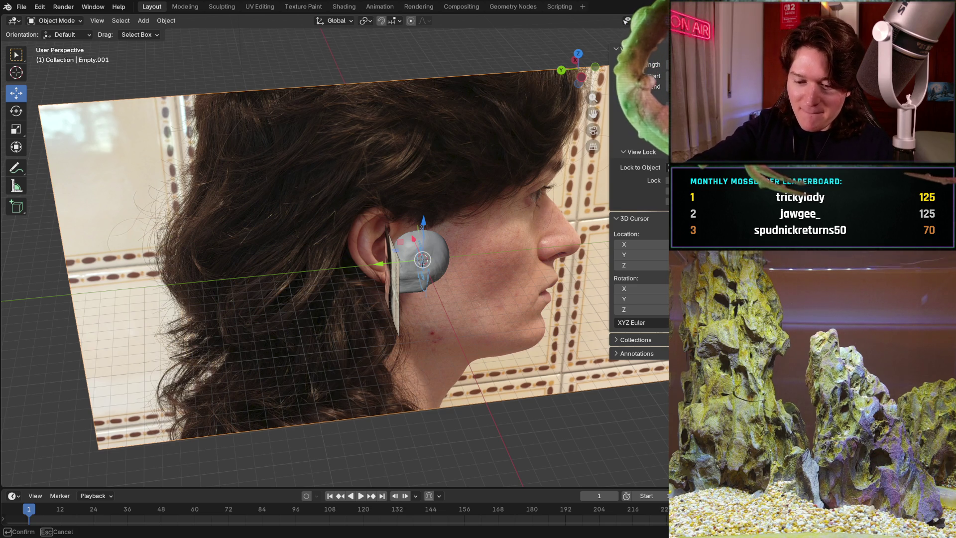
text(x90)
key(Return)
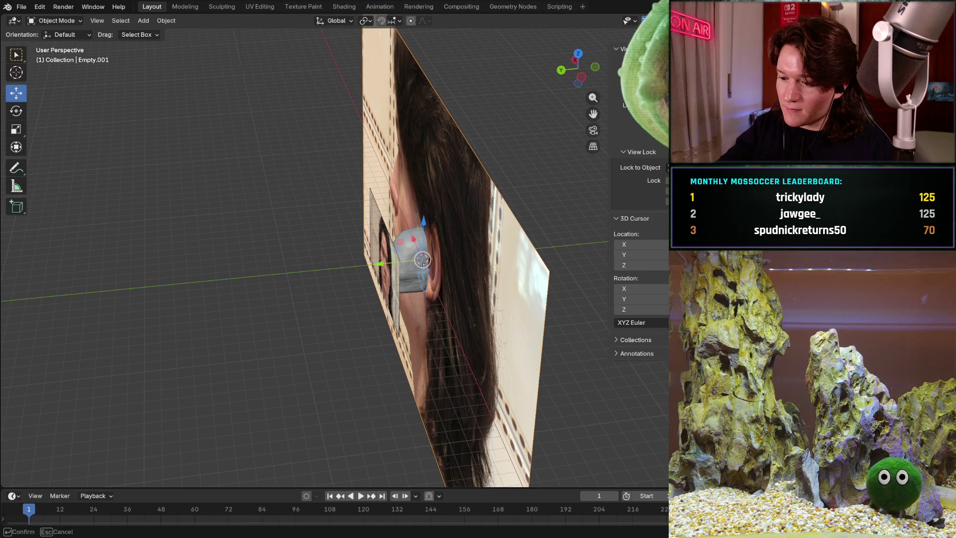
text(180)
key(Return)
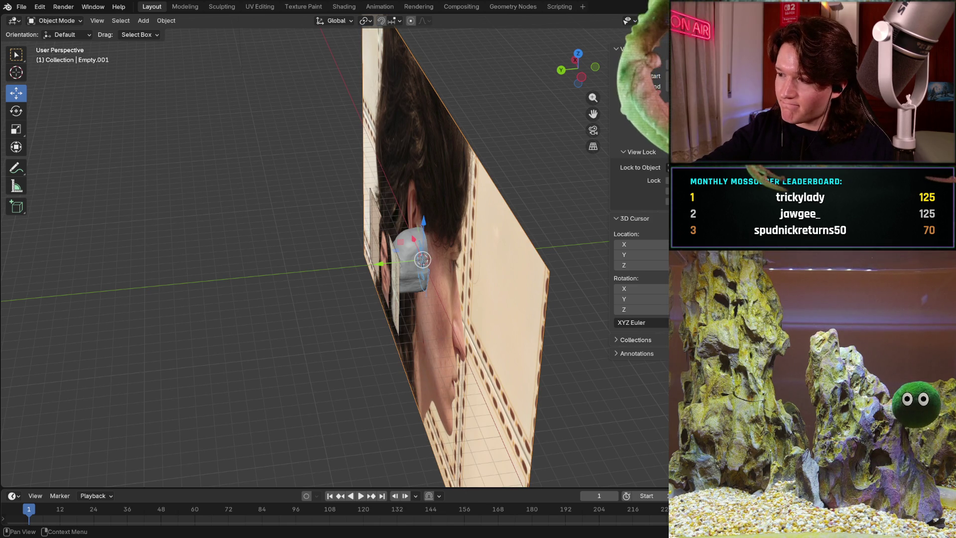
text(r)
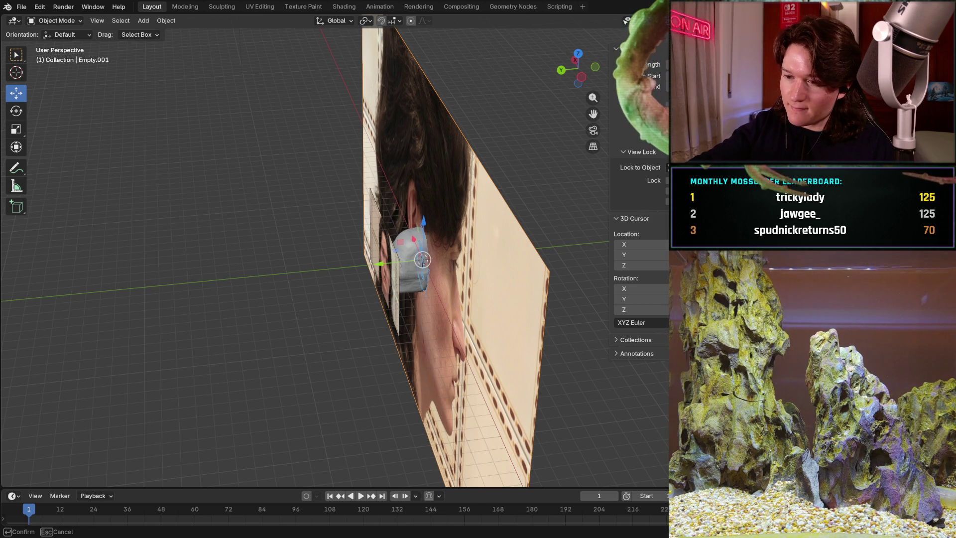
text(z90)
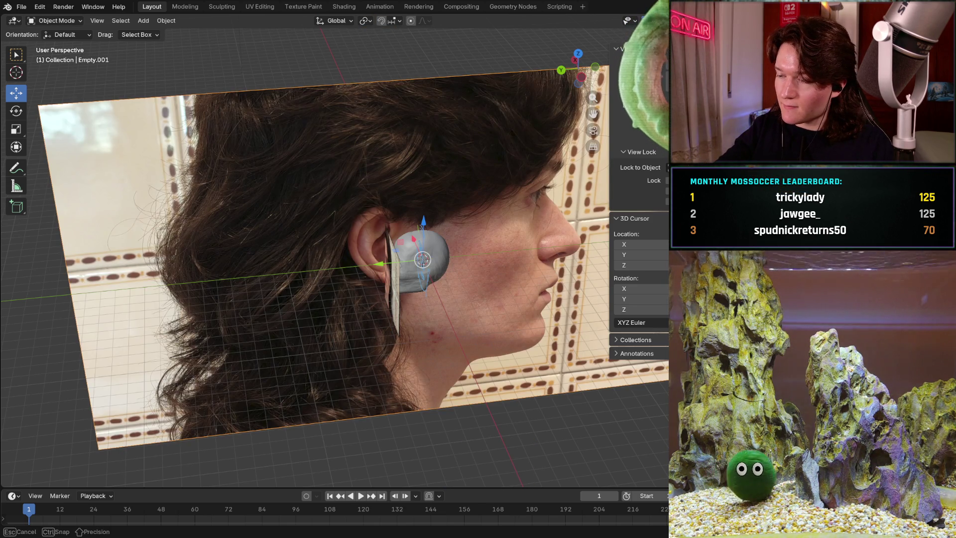
- Cancel the rotation and turn the photo plane -90° and then 180° about Z
key(Escape)
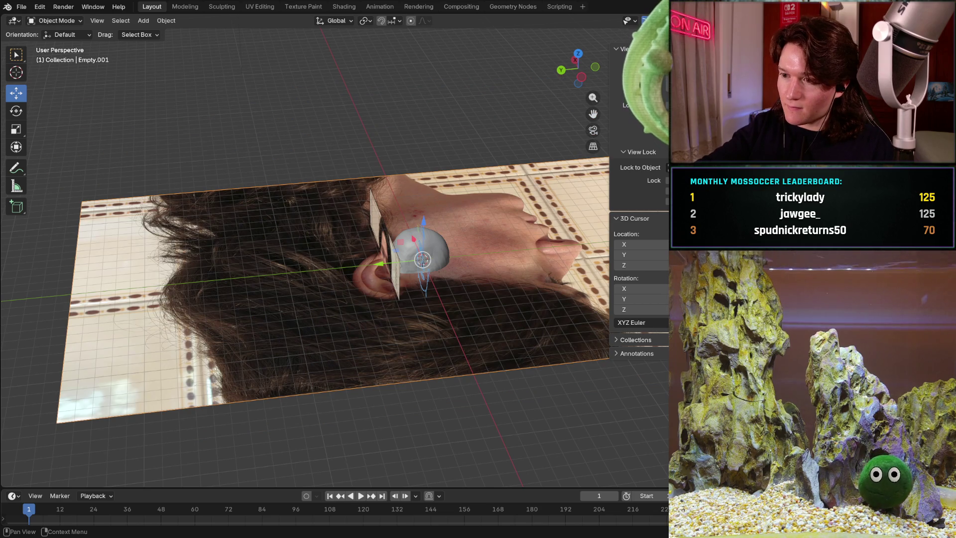
key(r)
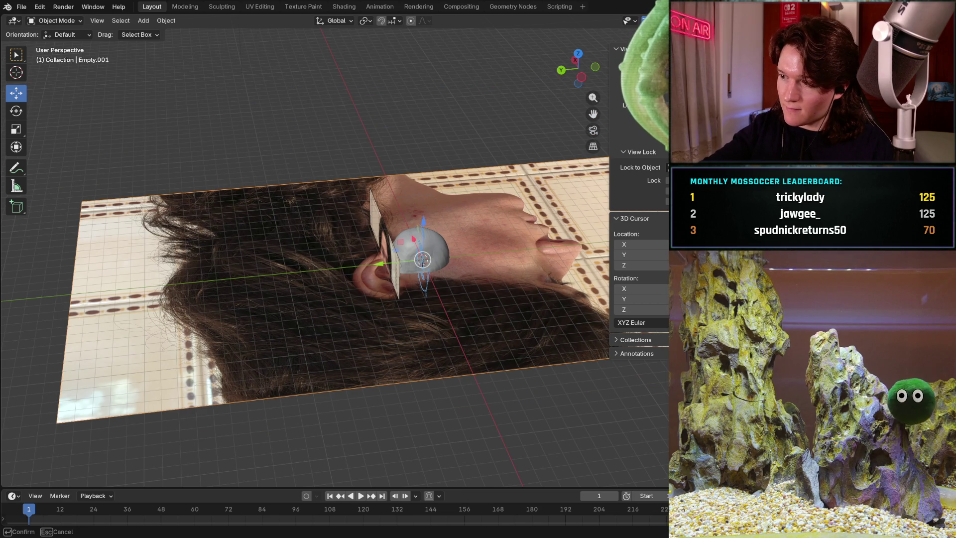
text(z-90)
key(Return)
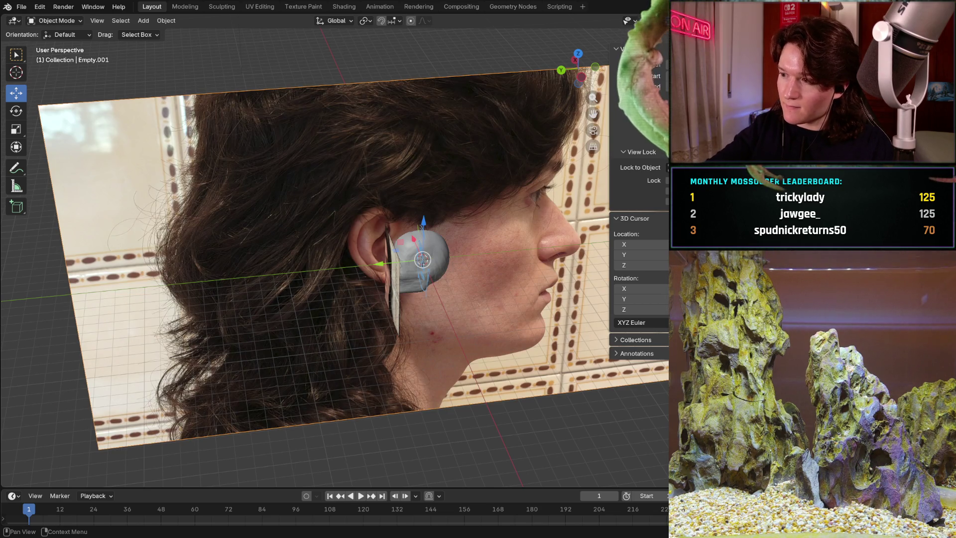
key(r)
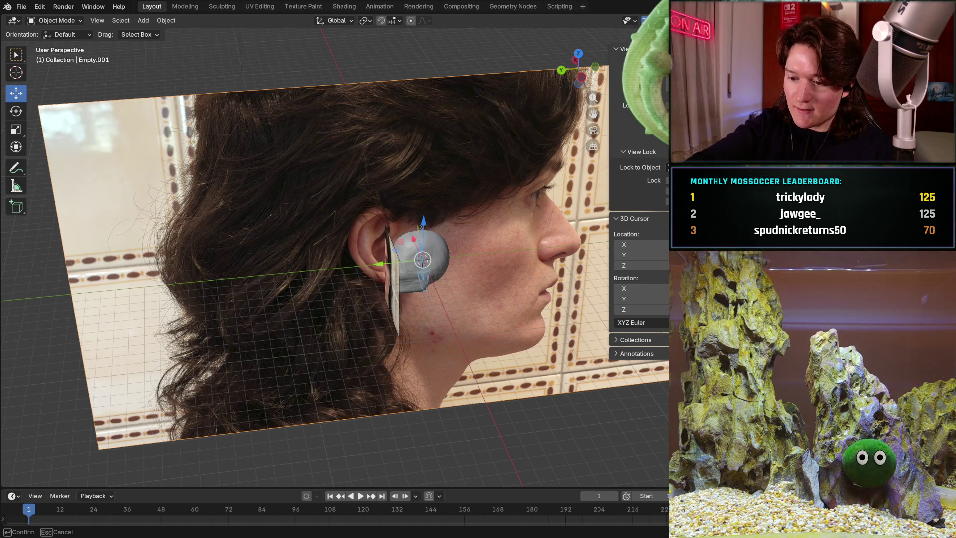
text(z180)
key(Return)
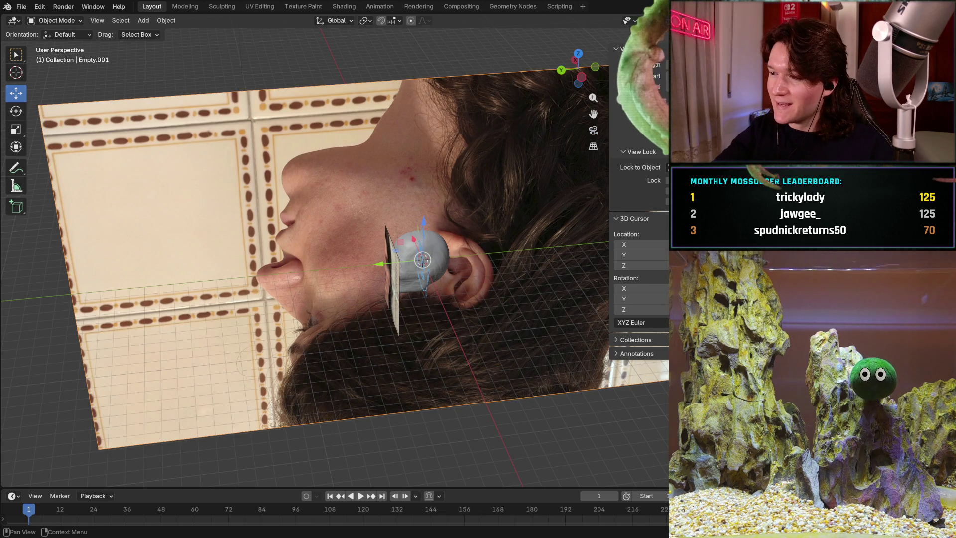
- Tilt the photo plane 90° upright, then hide and reshow the large reference photo to check
key(r)
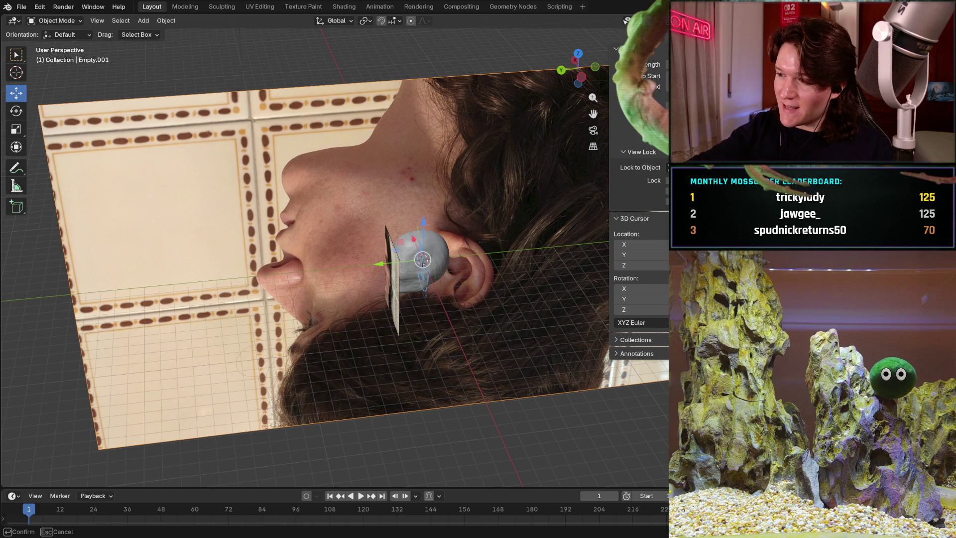
key(9)
key(0)
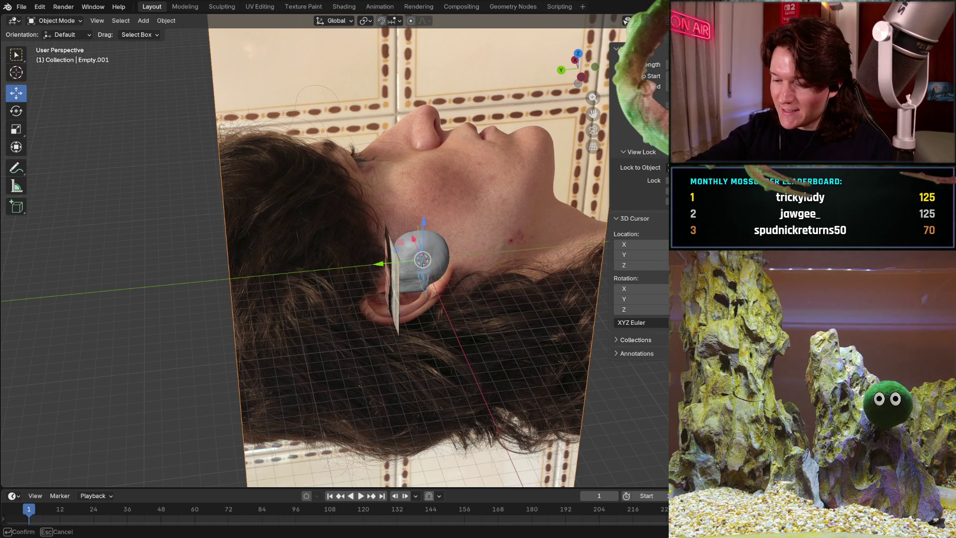
key(Return)
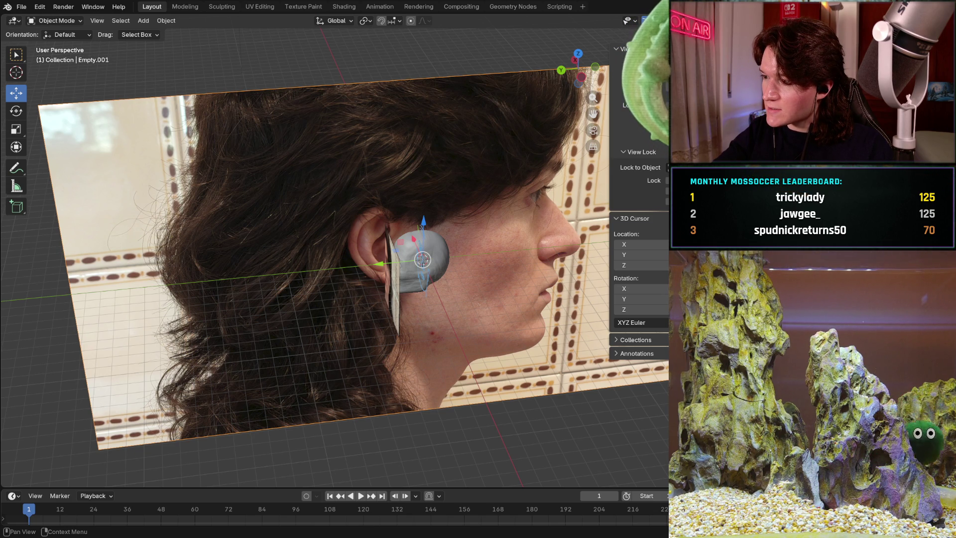
key(ctrl+z)
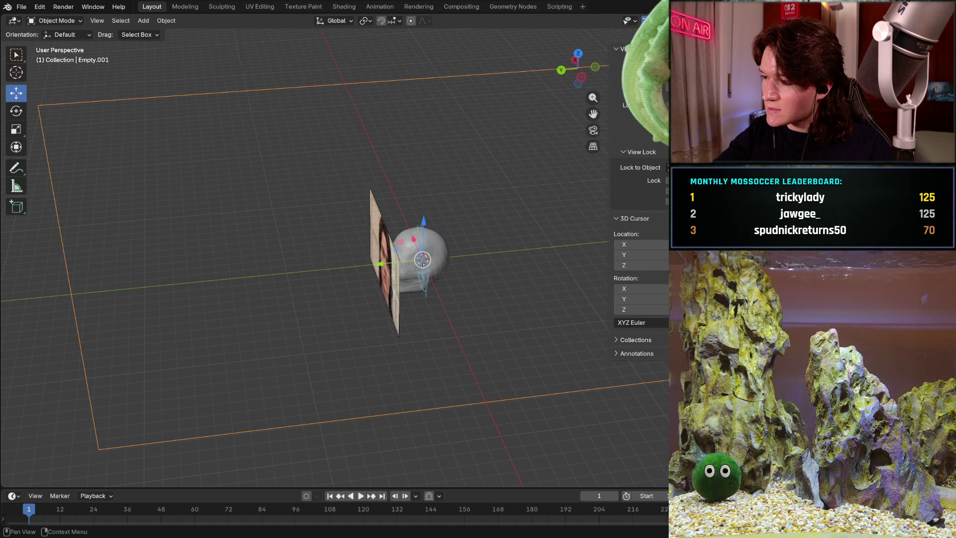
key(ctrl+shift+z)
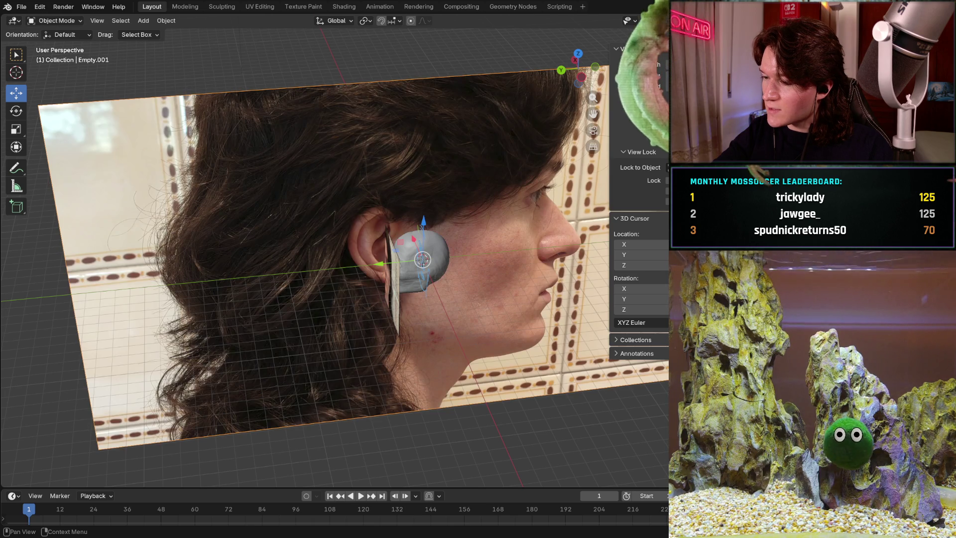
key(ctrl+z)
key(ctrl+shift+z)
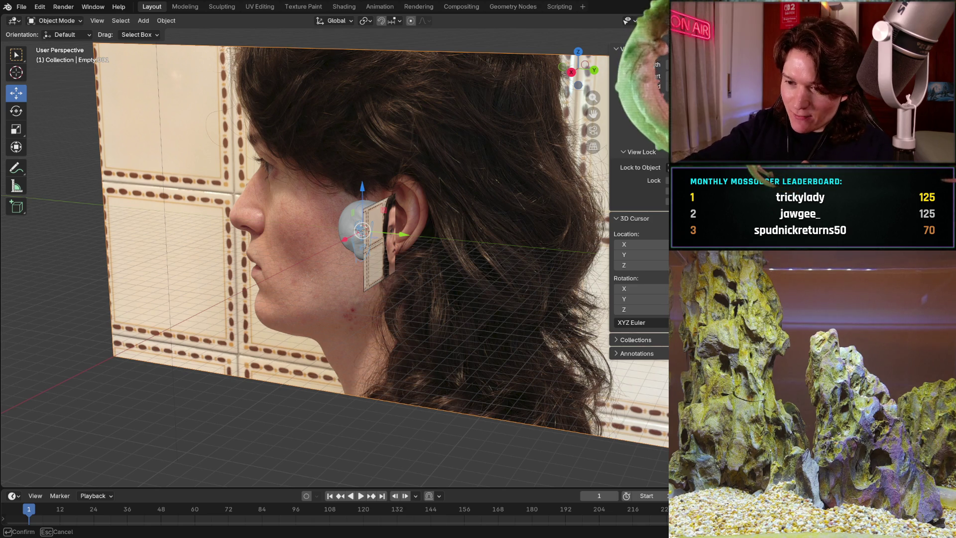
- Try turning the large photo plane edge-on and at an angle, orbiting to inspect it
key(Escape)
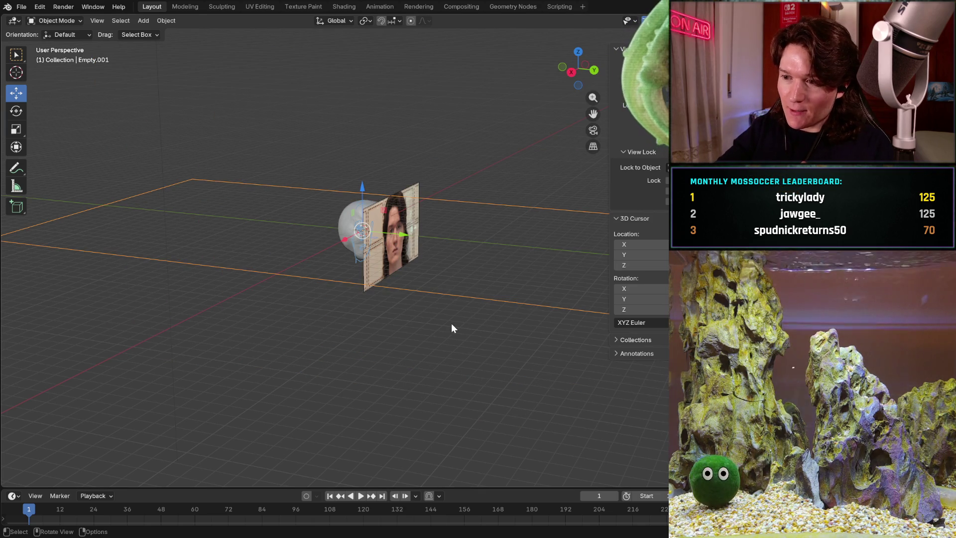
scroll(451, 323, up, 1)
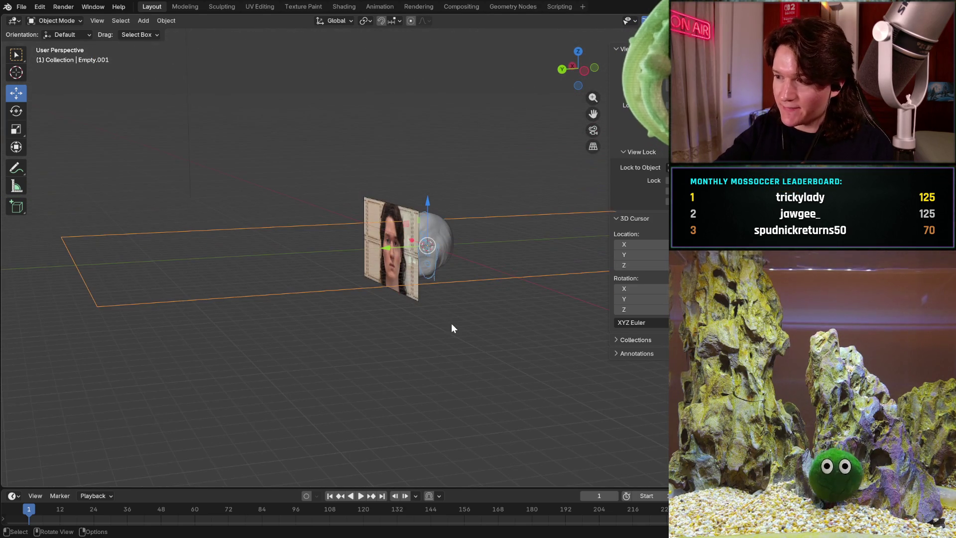
key(ctrl+z)
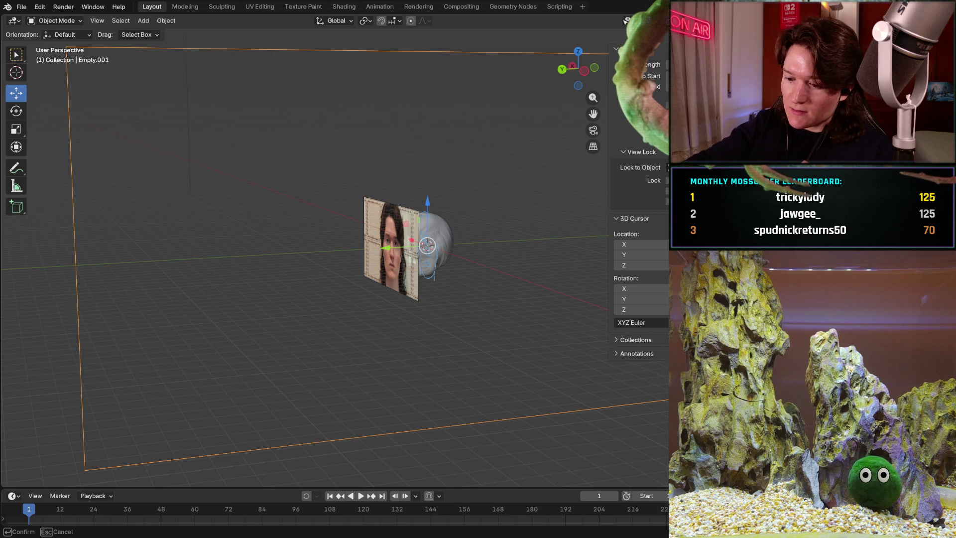
key(Return)
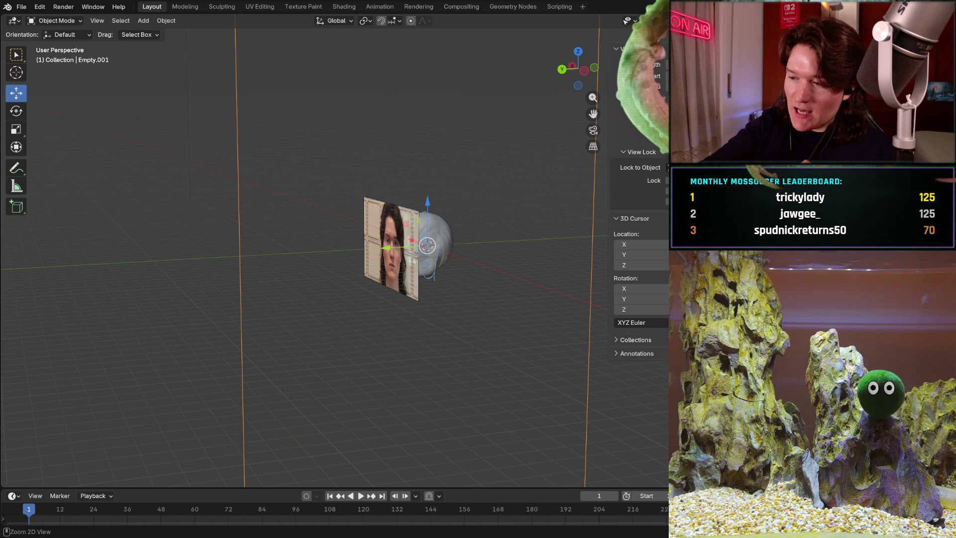
key(ctrl+z)
key(r)
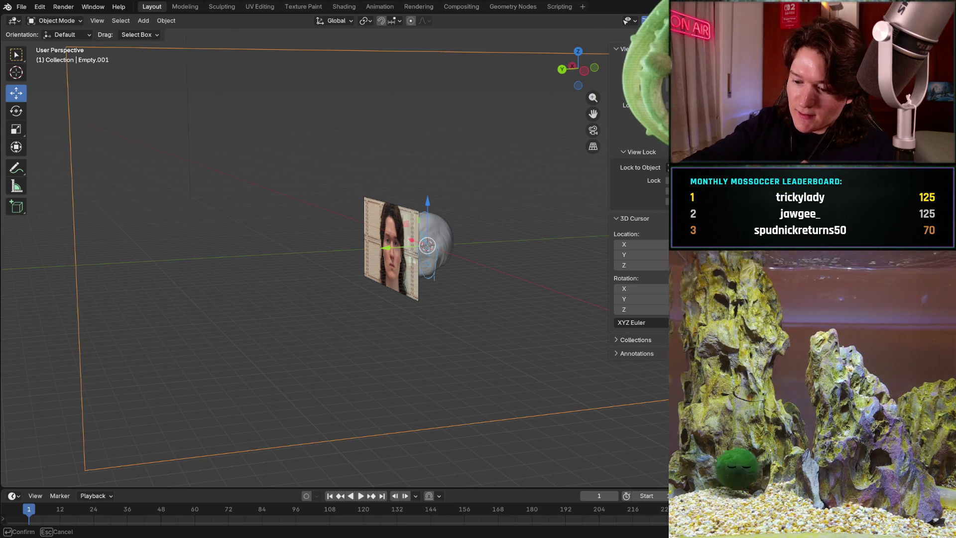
key(Return)
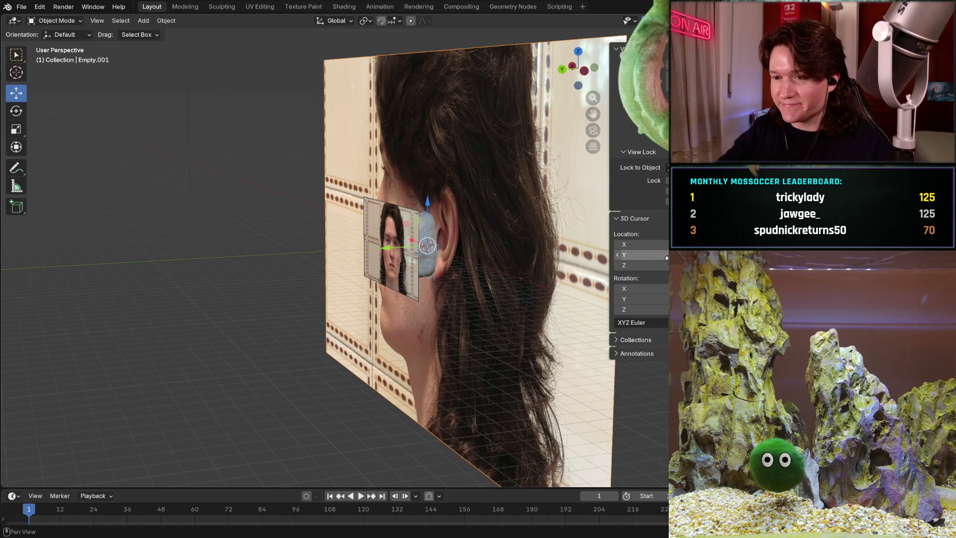
key(KP_4)
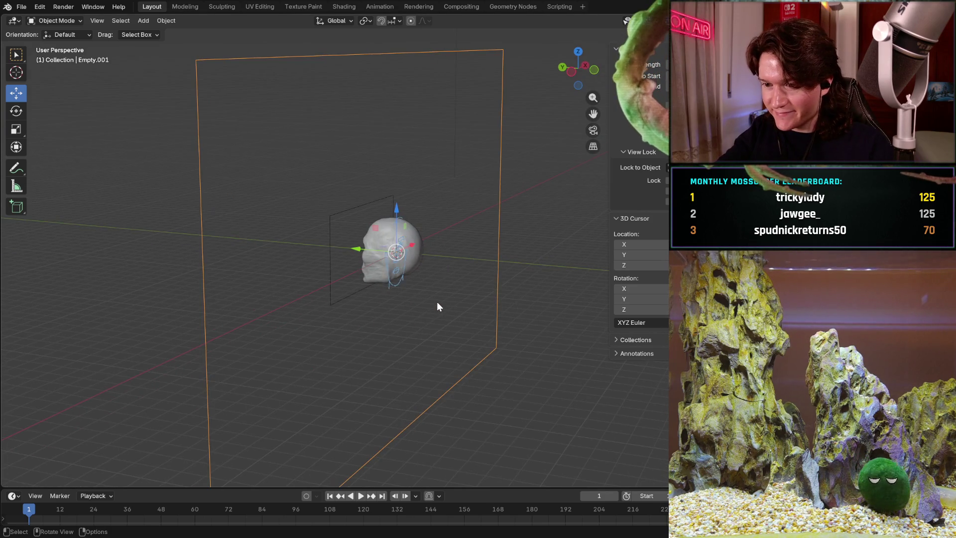
key(KP_4)
key(KP_4)
key(KP_4)
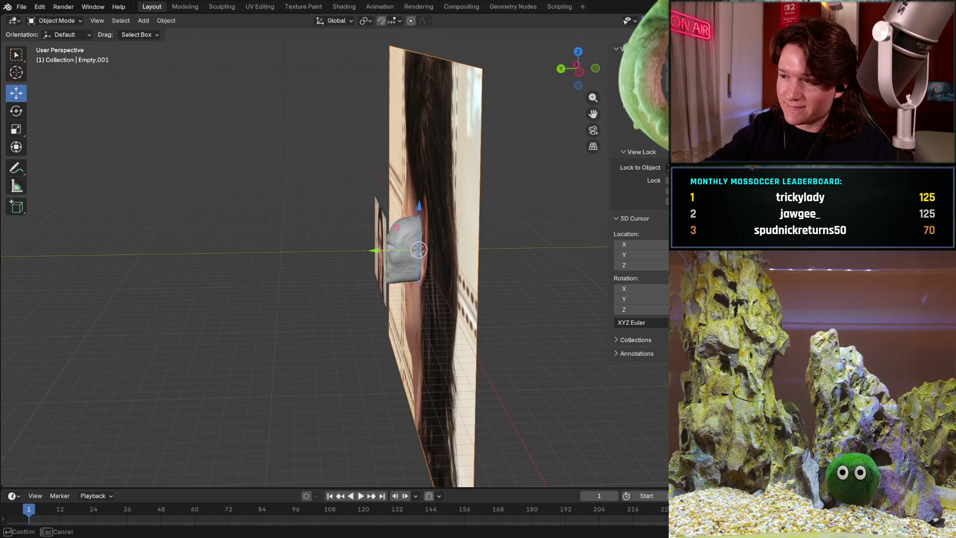
- Lay the photo flat and rotate it 180° about Z so the hair is on top
key(Escape)
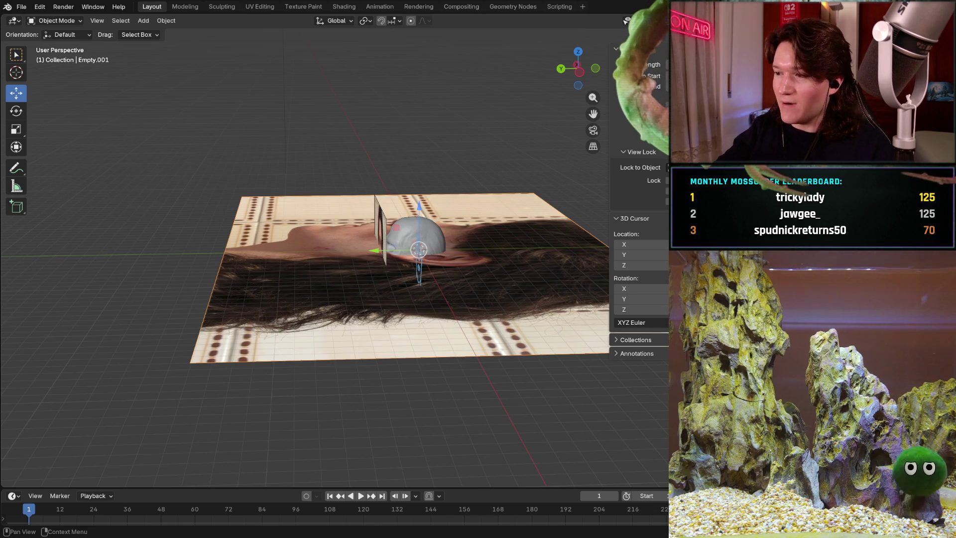
text(r)
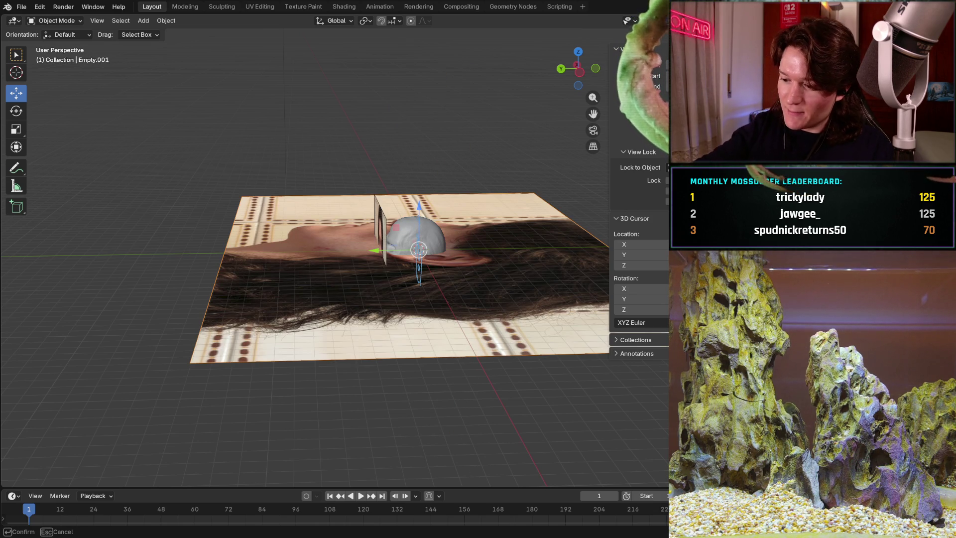
text(z180)
key(Return)
scroll(408, 270, up, 3)
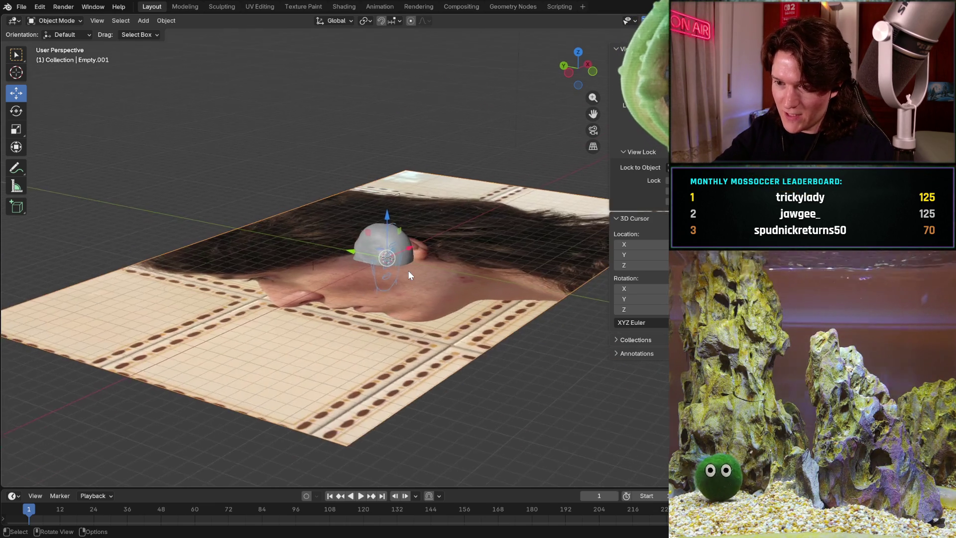
scroll(407, 270, up, 1)
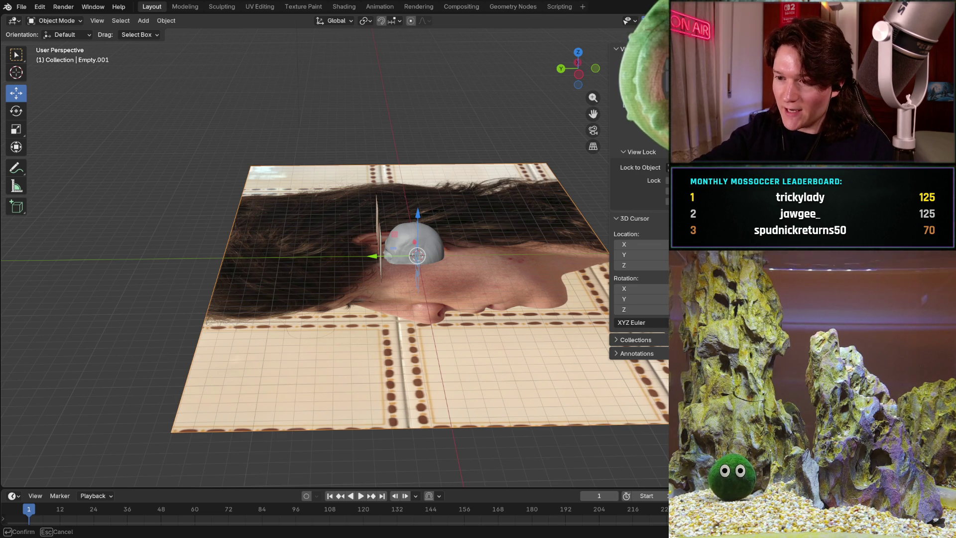
- Stand the photo plane upright and adjust its rotation so the face reads upright
key(Return)
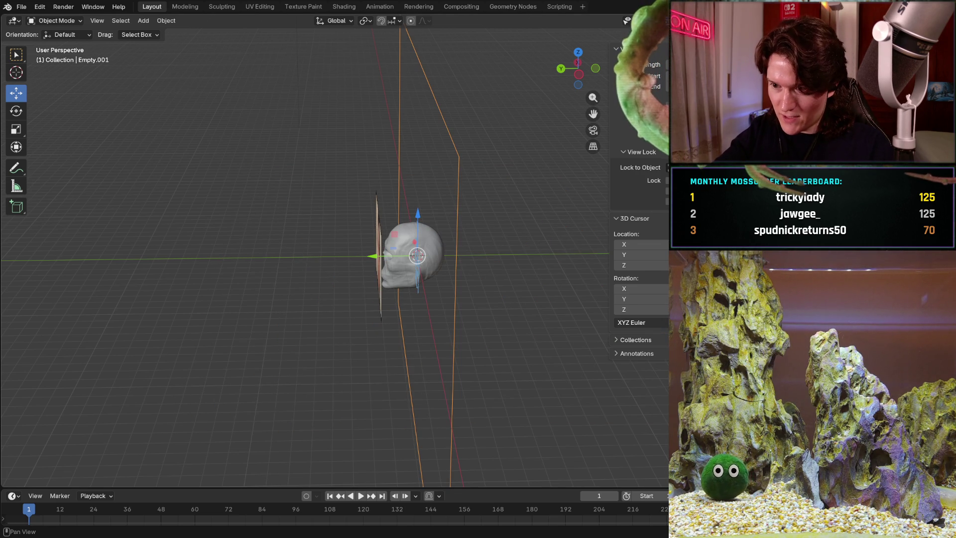
key(KP_4)
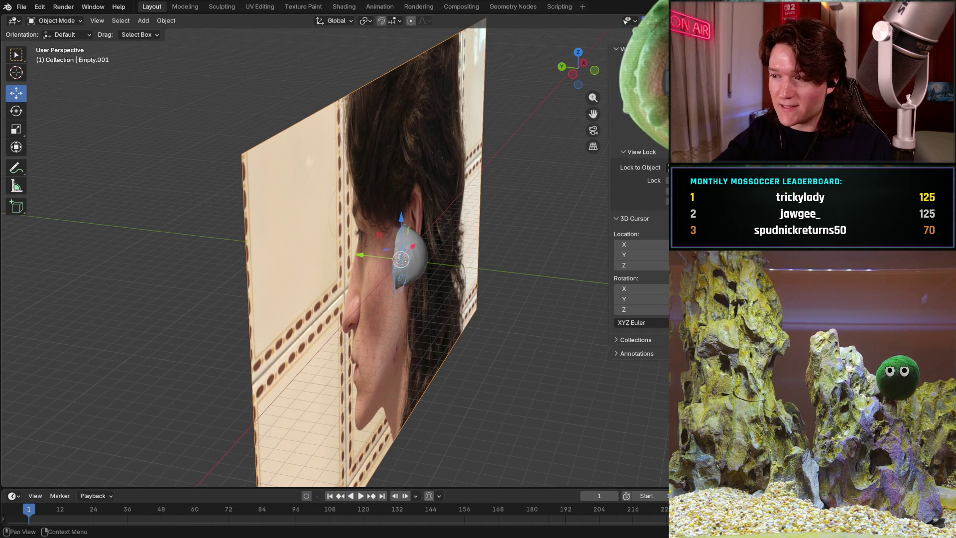
drag(612, 99, 643, 75)
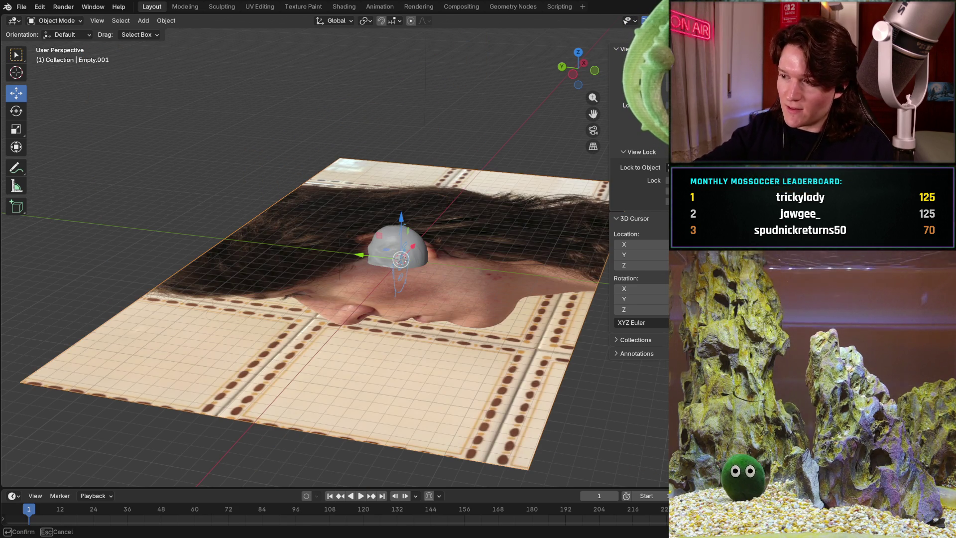
drag(642, 75, 642, 76)
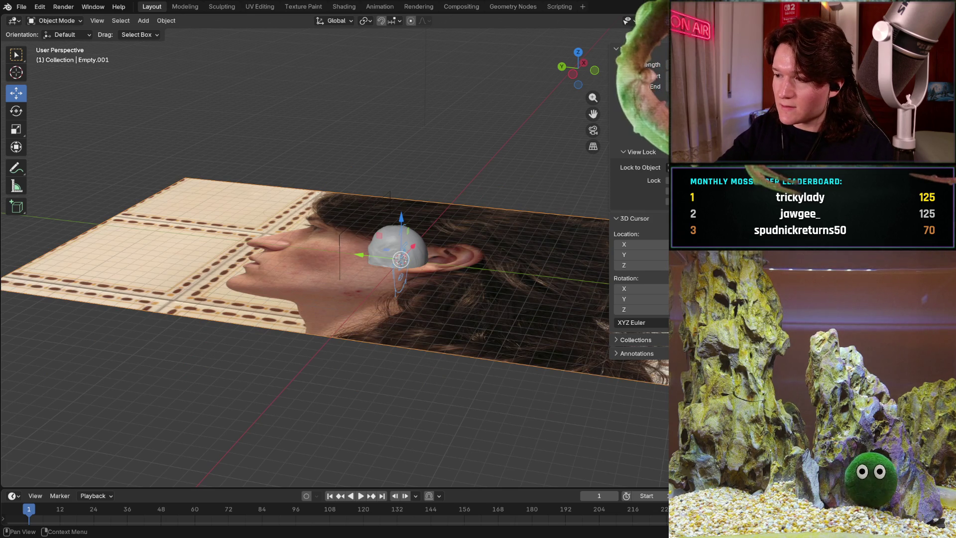
drag(642, 76, 642, 76)
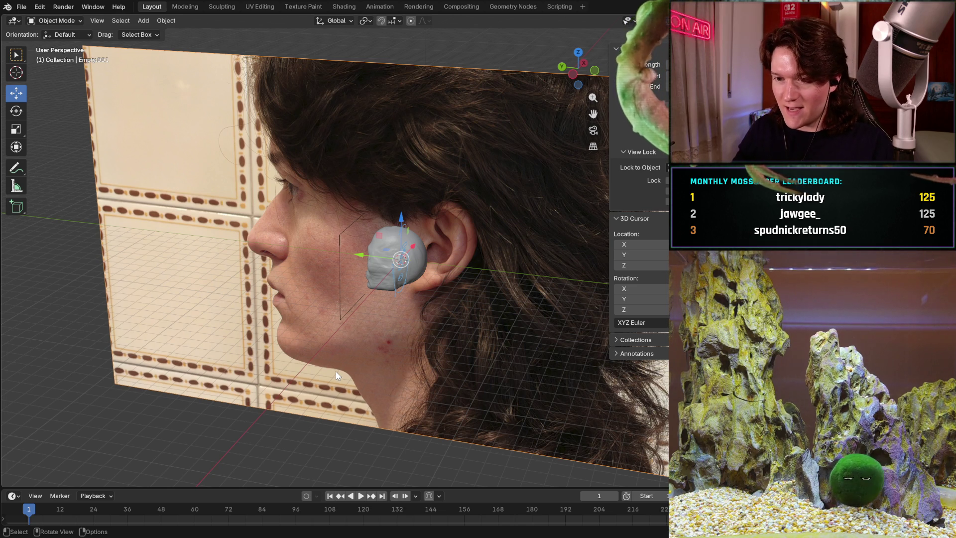
mouse_move(419, 259)
middle_down()
mouse_move(389, 256)
mouse_move(513, 236)
mouse_move(454, 239)
middle_up()
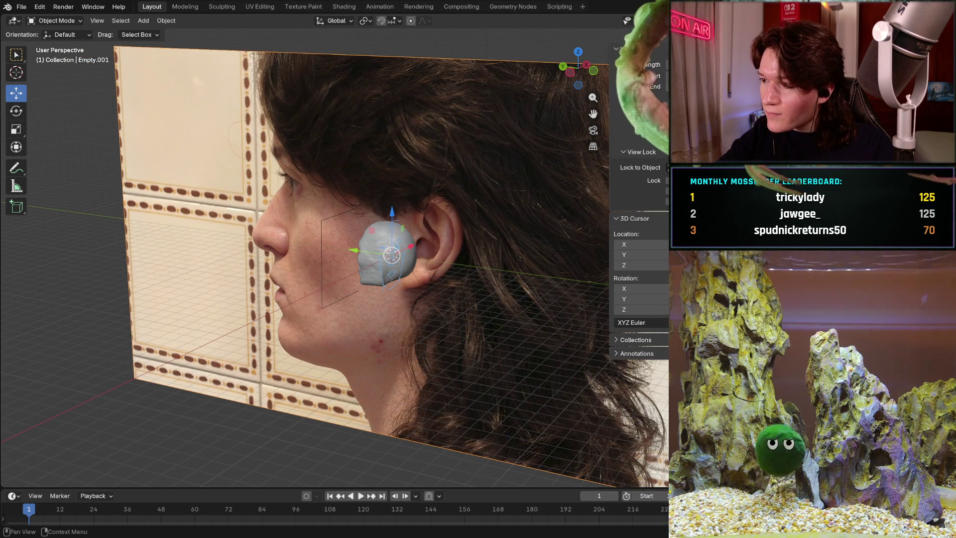
- Move and shrink the side reference image onto the skull, then view it from the left
key(g)
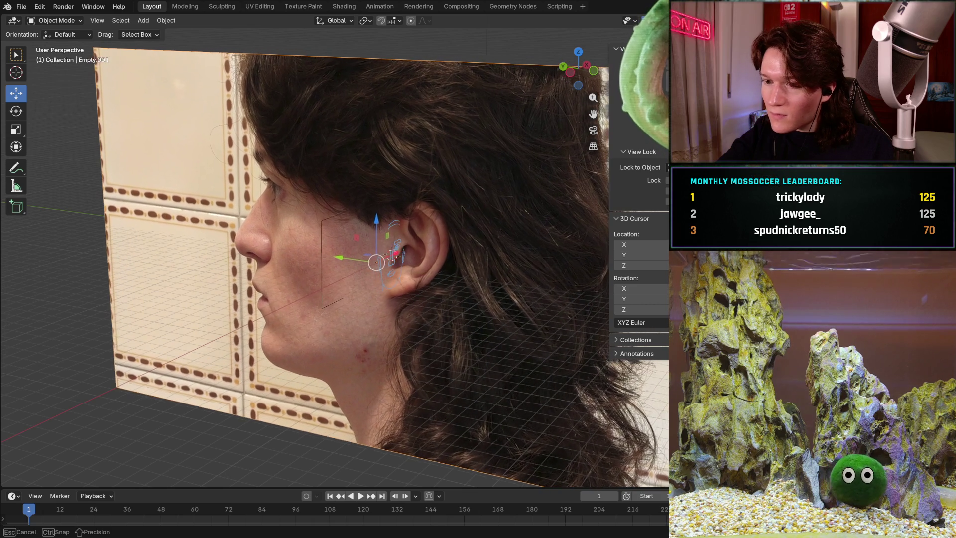
key(Return)
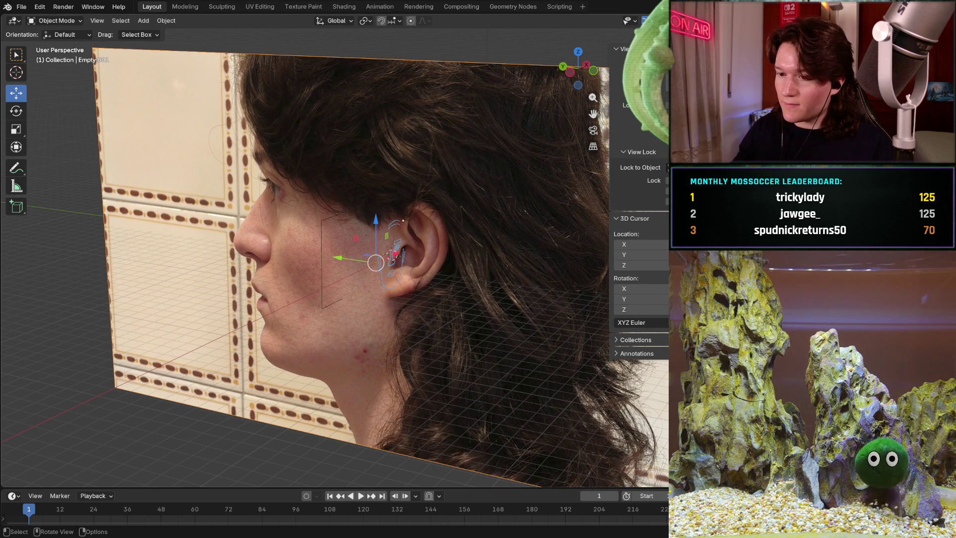
mouse_move(334, 249)
middle_down()
mouse_move(450, 249)
mouse_move(309, 249)
mouse_move(308, 219)
mouse_move(197, 180)
middle_up()
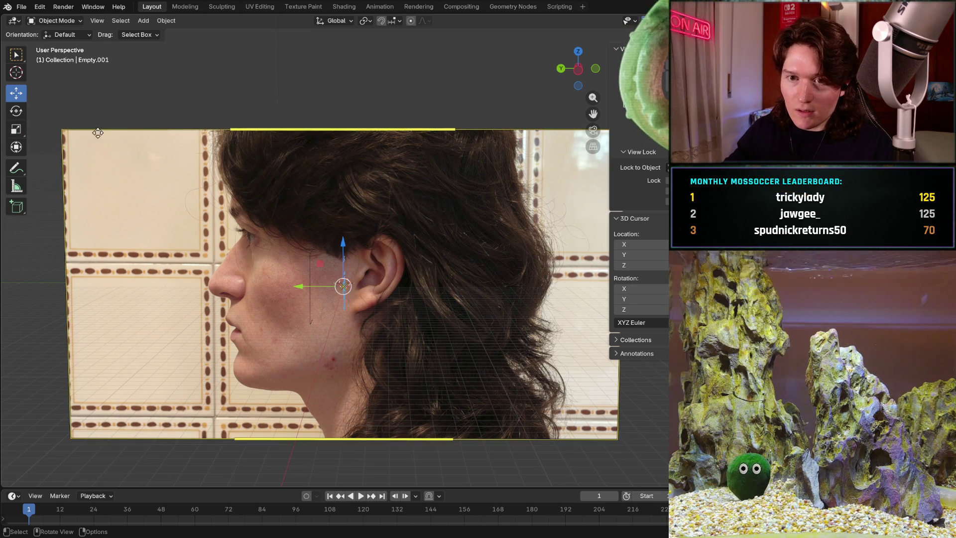
mouse_move(59, 129)
mouse_down()
mouse_move(398, 319)
mouse_move(458, 367)
mouse_move(484, 366)
mouse_up()
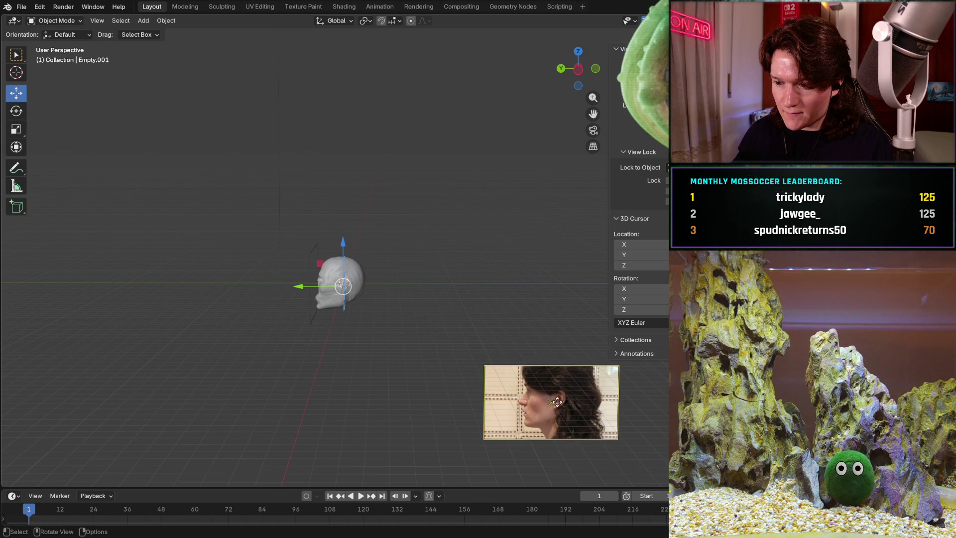
drag(556, 402, 342, 282)
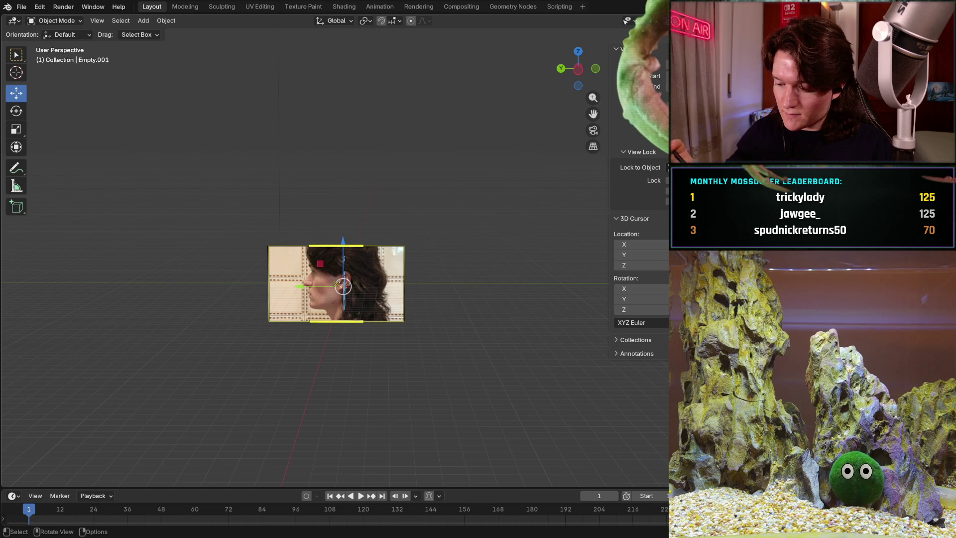
key(ctrl+KP_3)
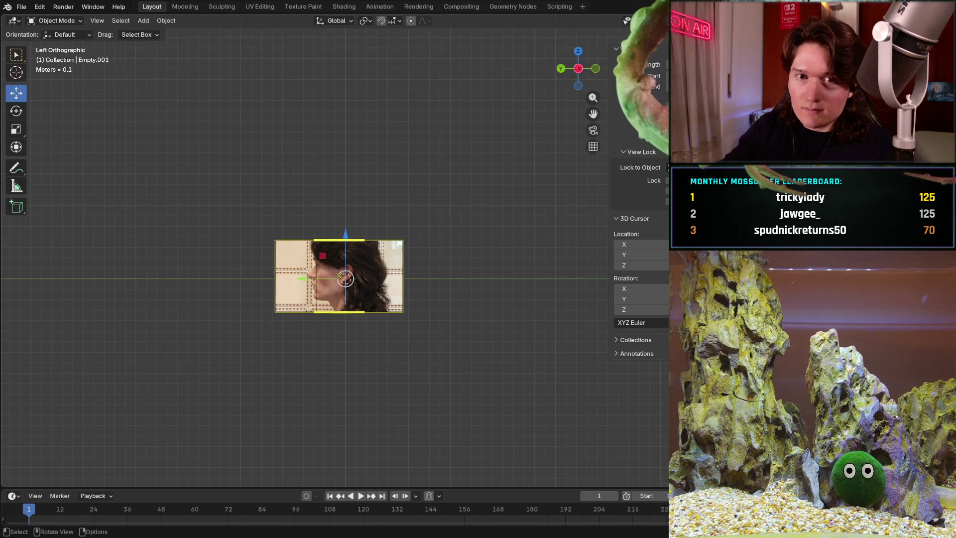
scroll(339, 276, up, 8)
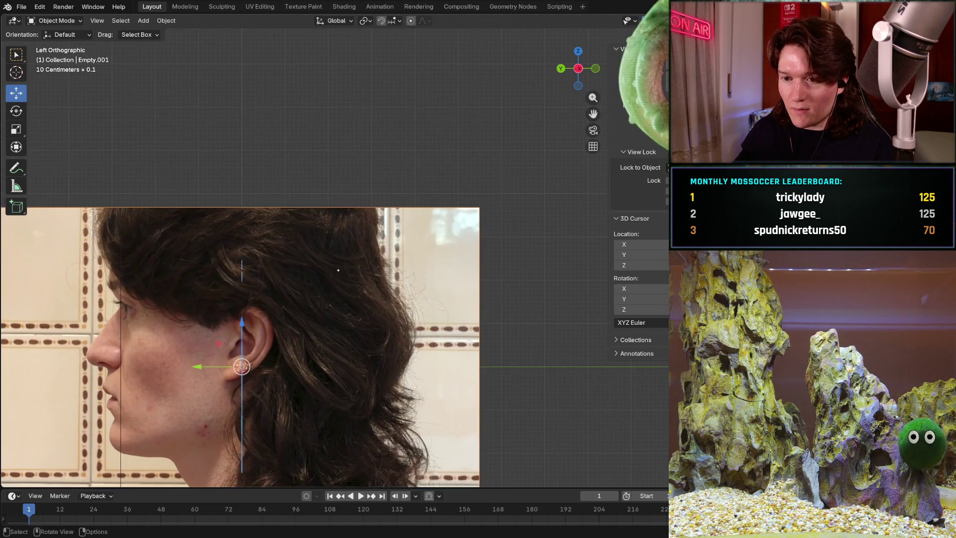
scroll(338, 270, down, 2)
shift+middle_drag(338, 271, 299, 284)
scroll(258, 295, up, 4)
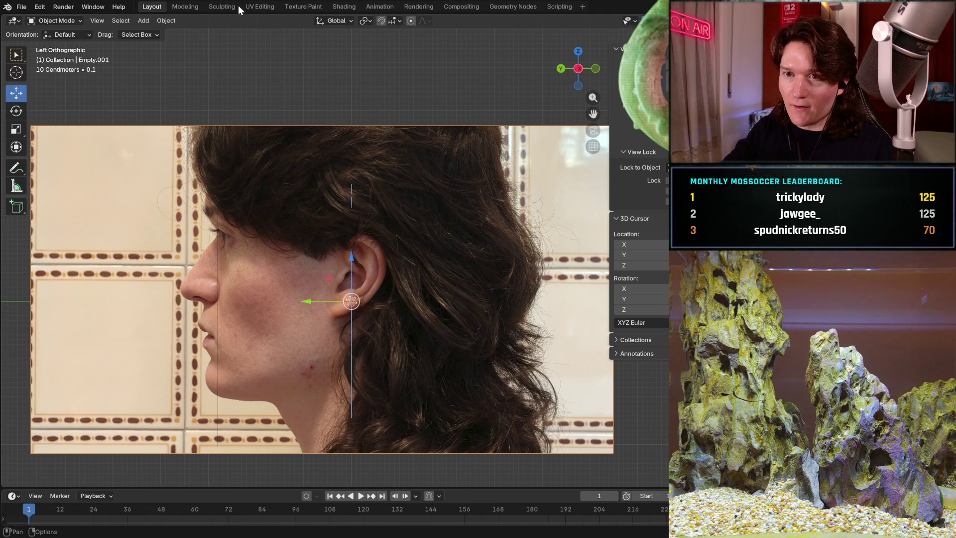
- Switch to the Sculpting workspace and view the head straight from the left
click(216, 7)
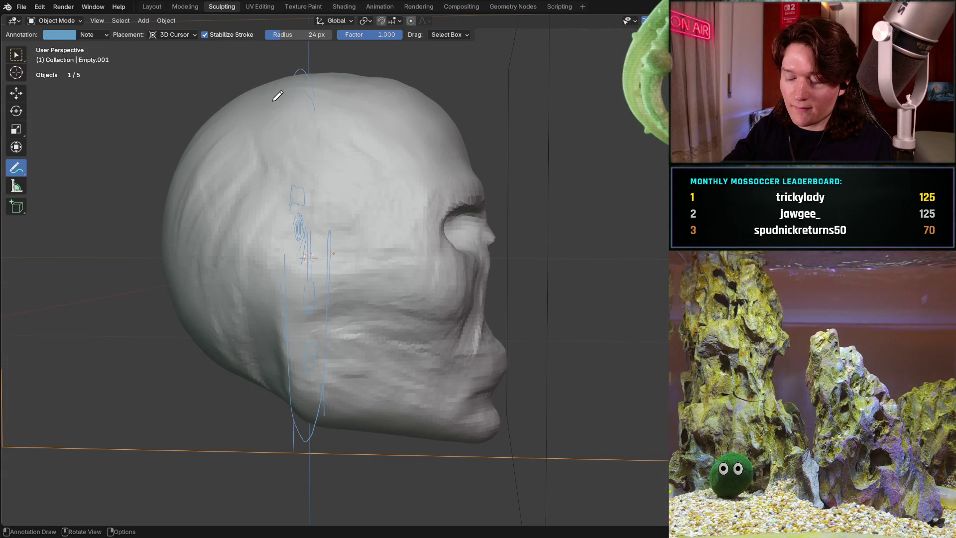
key(ctrl+KP_3)
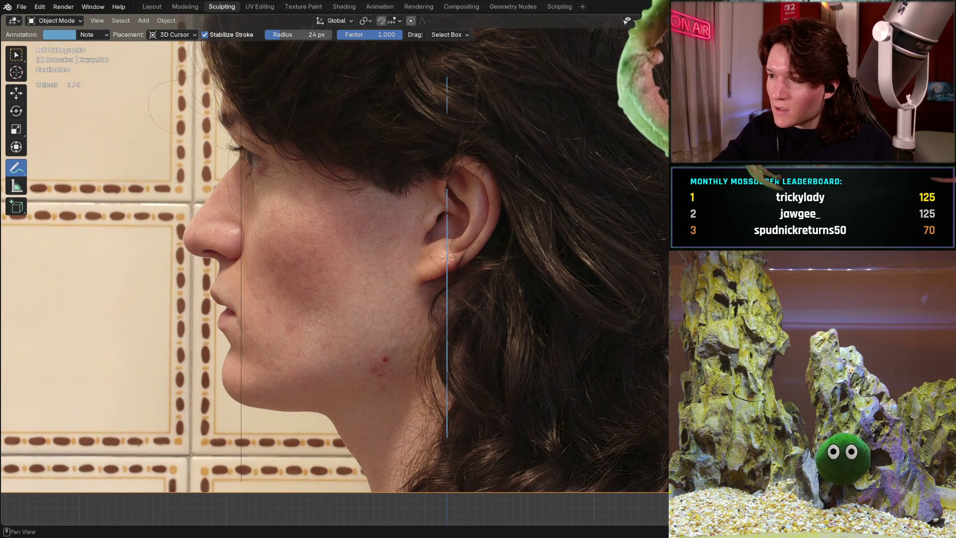
key(n)
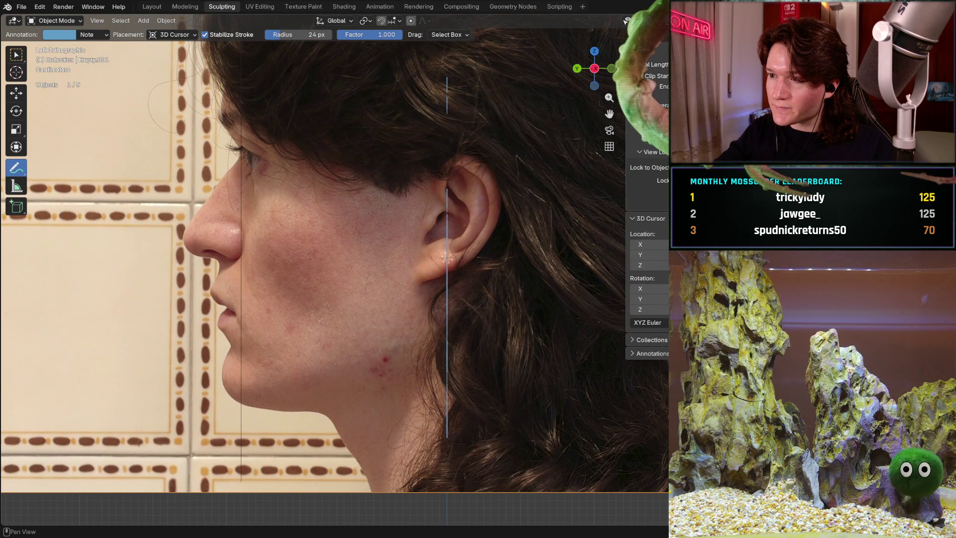
key(n)
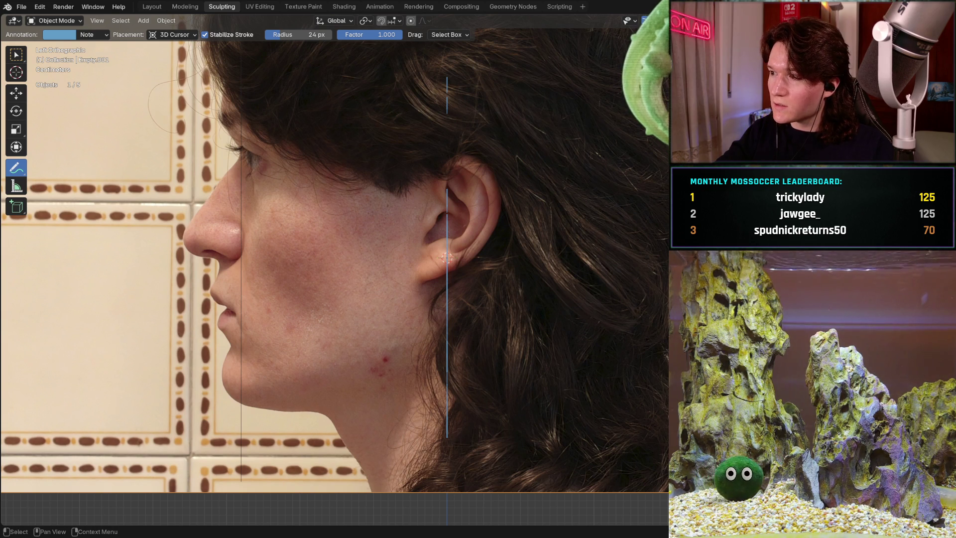
- Select the Sphere head mesh, then the reference image, and pick the Move tool
key(alt+h)
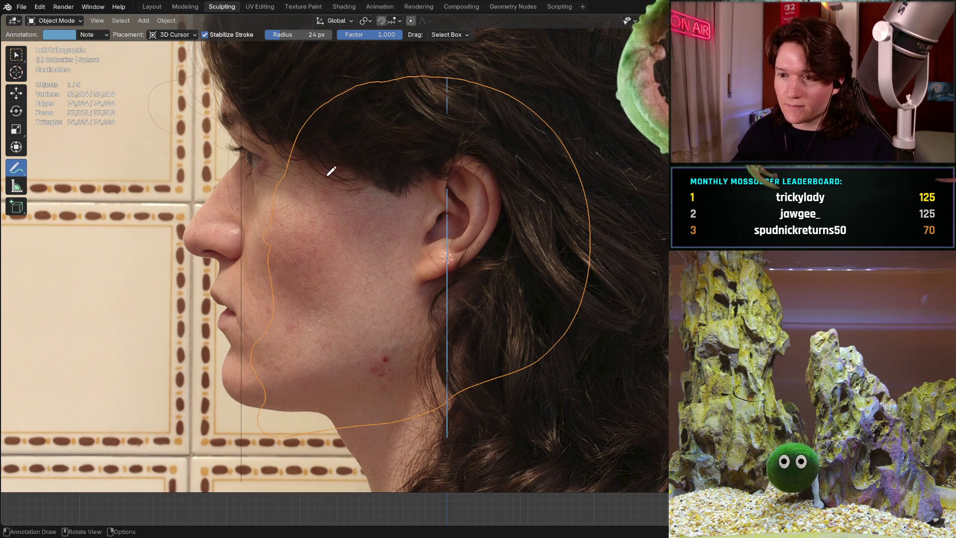
scroll(214, 179, down, 3)
scroll(235, 203, up, 1)
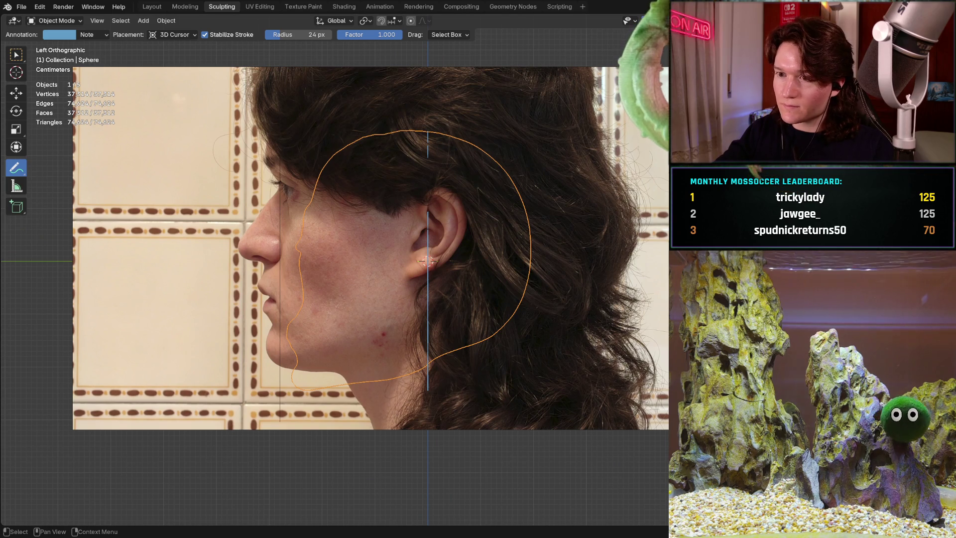
key(ctrl+z)
key(ctrl+z)
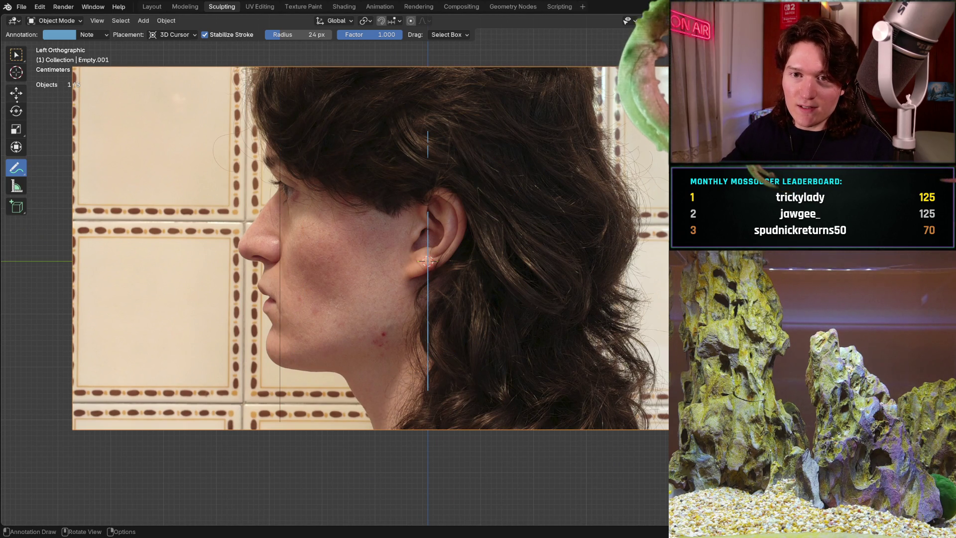
click(16, 92)
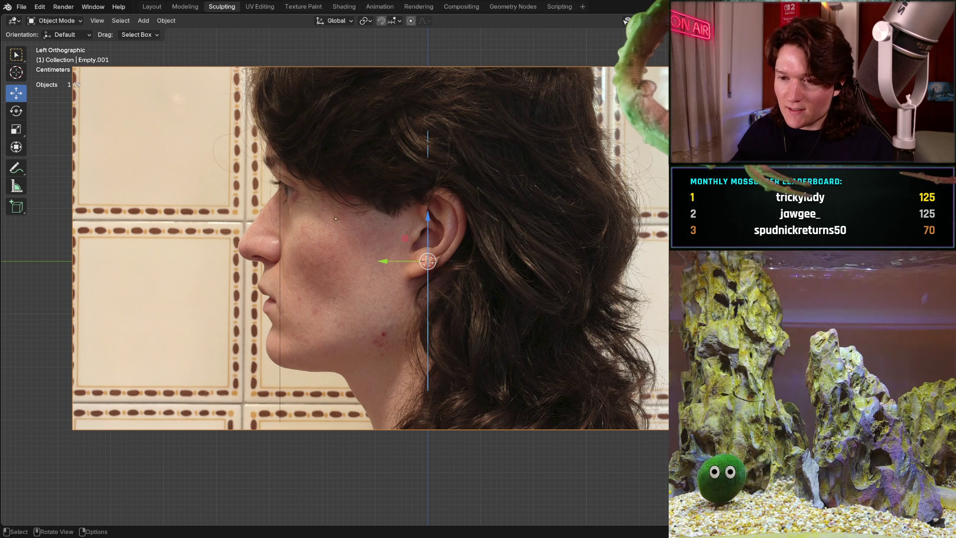
- Resize the reference photo with its corner handles and shift it up-left to fit the head
drag(345, 236, 448, 278)
key(ctrl+z)
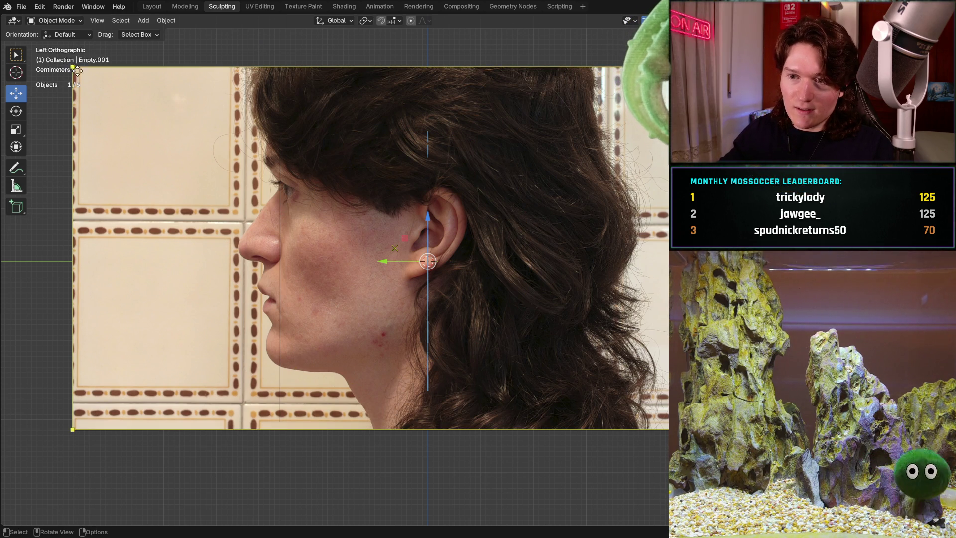
mouse_move(77, 71)
mouse_down()
mouse_move(176, 145)
mouse_move(198, 149)
mouse_up()
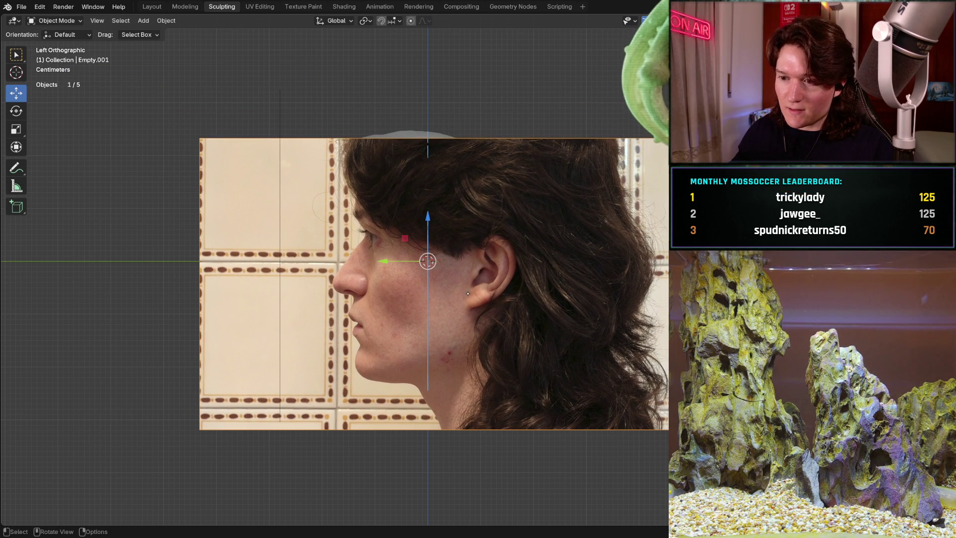
mouse_move(458, 283)
mouse_down()
mouse_move(451, 279)
mouse_move(392, 342)
mouse_move(390, 270)
mouse_up()
drag(129, 124, 208, 189)
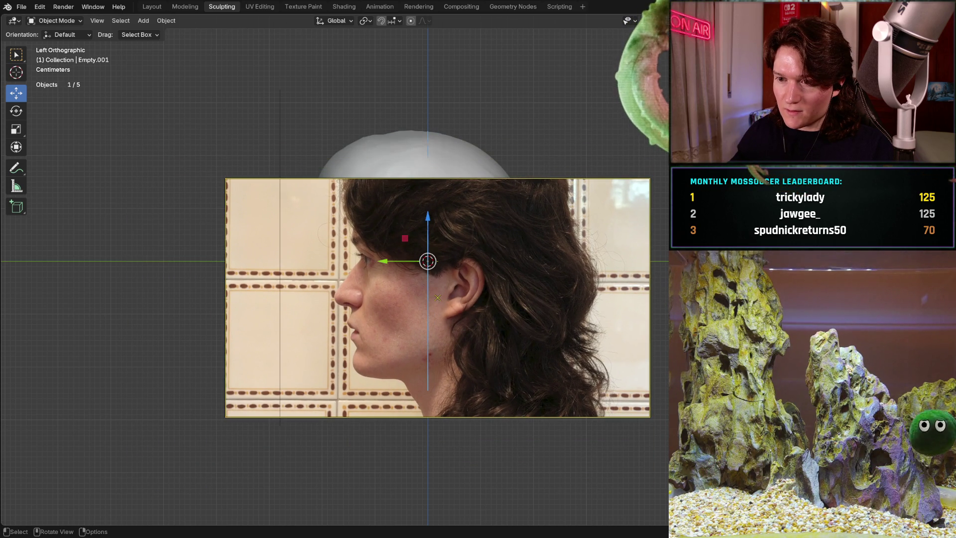
mouse_move(437, 297)
mouse_down()
mouse_move(412, 289)
mouse_move(389, 261)
mouse_move(400, 251)
mouse_move(395, 225)
mouse_move(378, 363)
mouse_move(377, 314)
mouse_up()
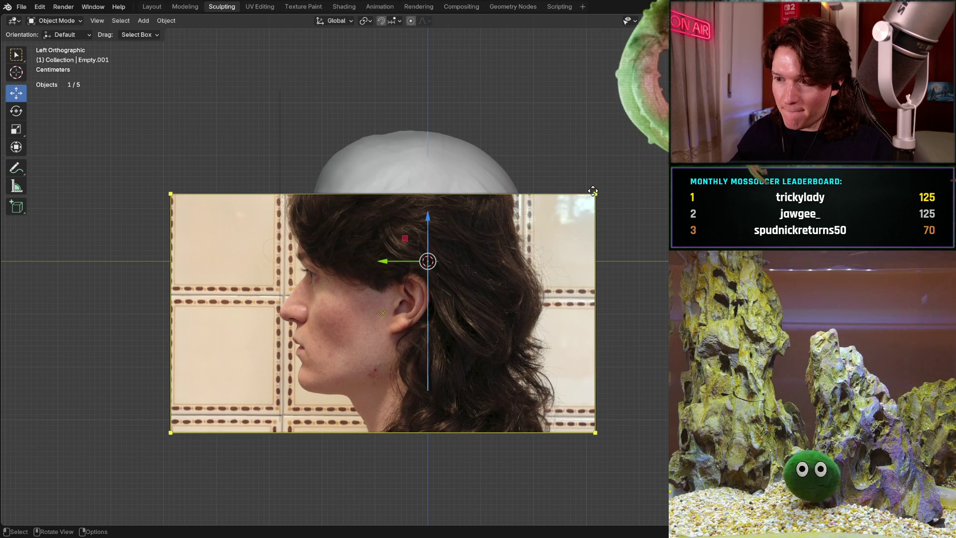
drag(595, 193, 700, 134)
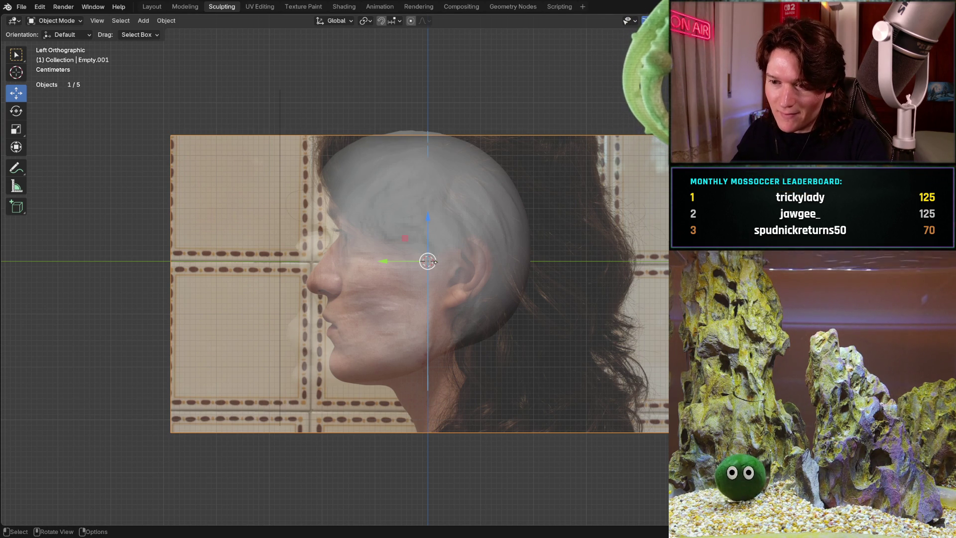
- Grab the reference photo to a new position and zoom in to check the face
click(435, 284)
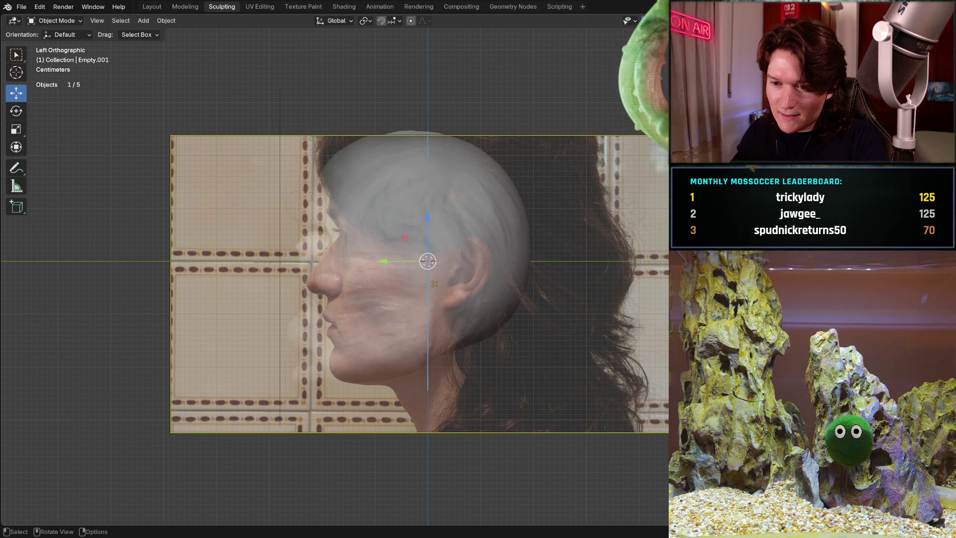
key(g)
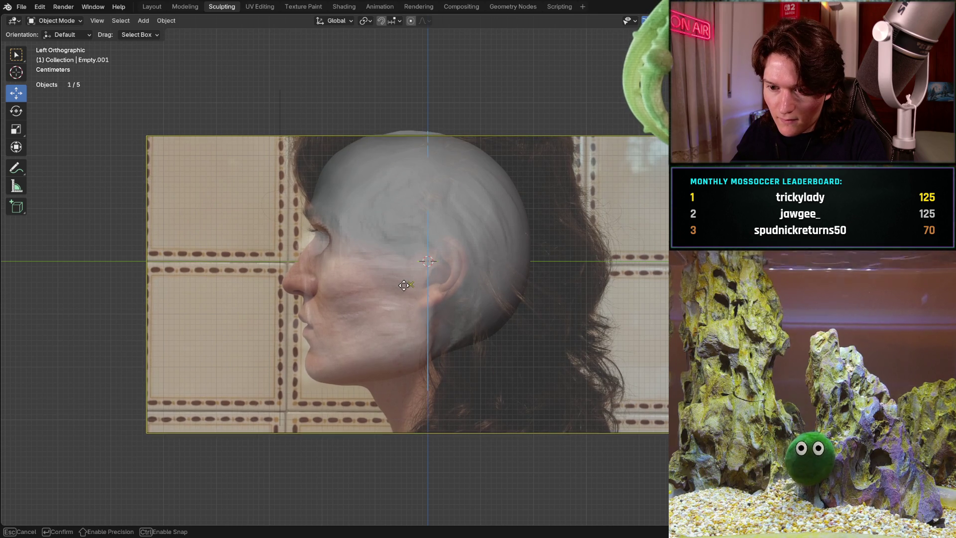
click(404, 285)
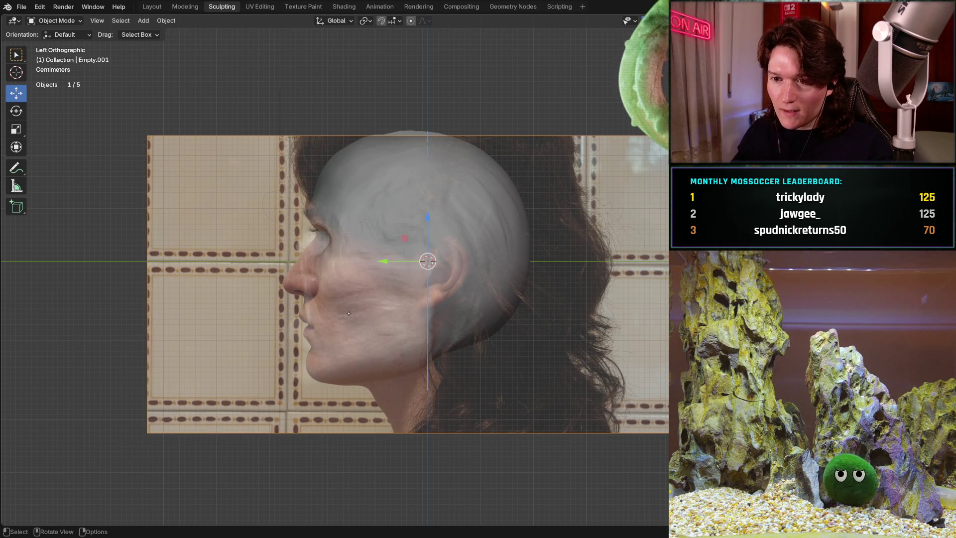
ctrl+middle_drag(357, 306, 393, 257)
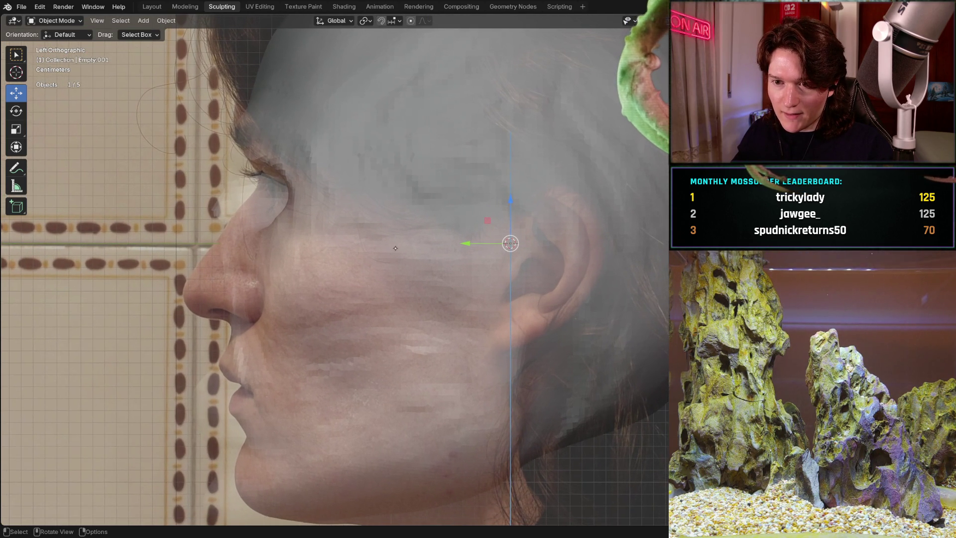
scroll(392, 257, down, 1)
scroll(401, 247, down, 1)
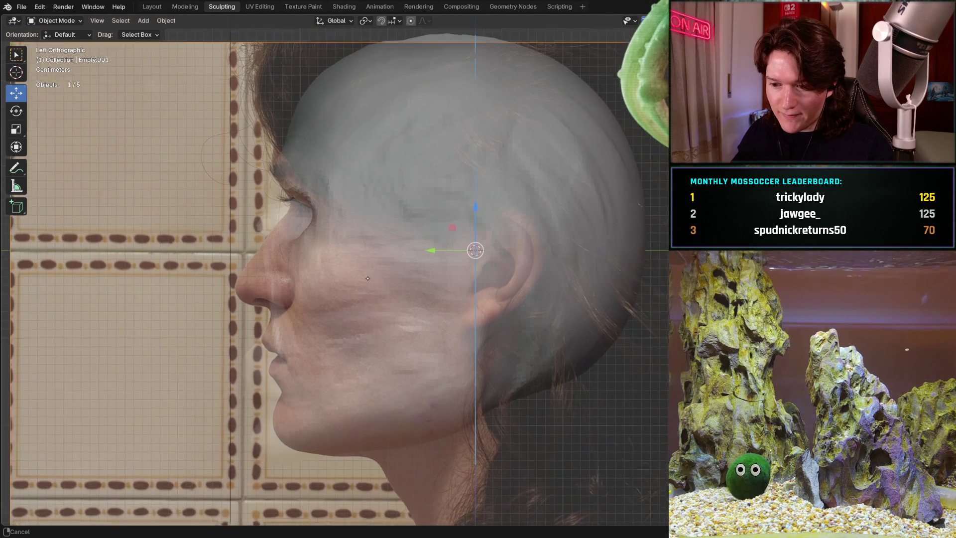
mouse_move(413, 260)
ctrl+middle_down()
mouse_move(361, 302)
mouse_move(346, 290)
ctrl+middle_up()
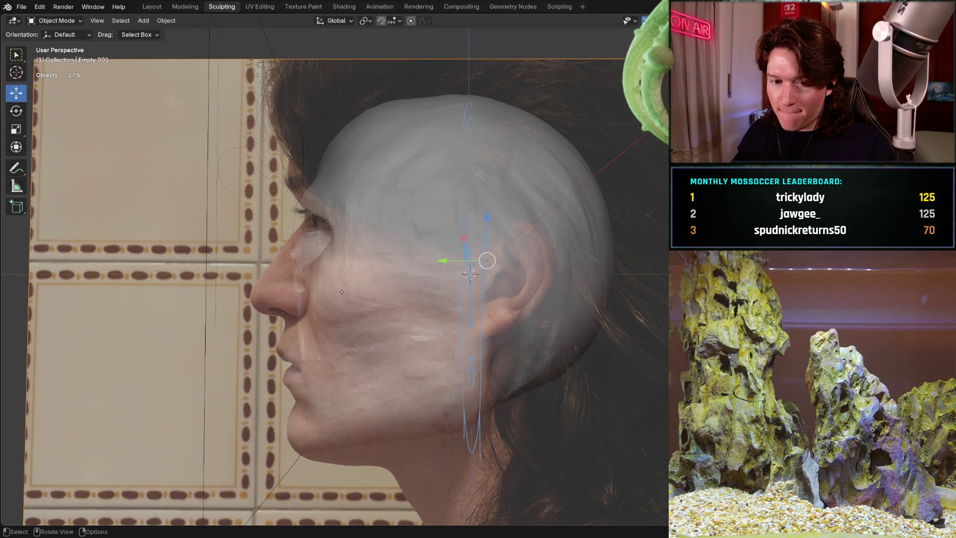
- Return to Left Orthographic and compare the head with the photo, cancelling a started move
key(ctrl)
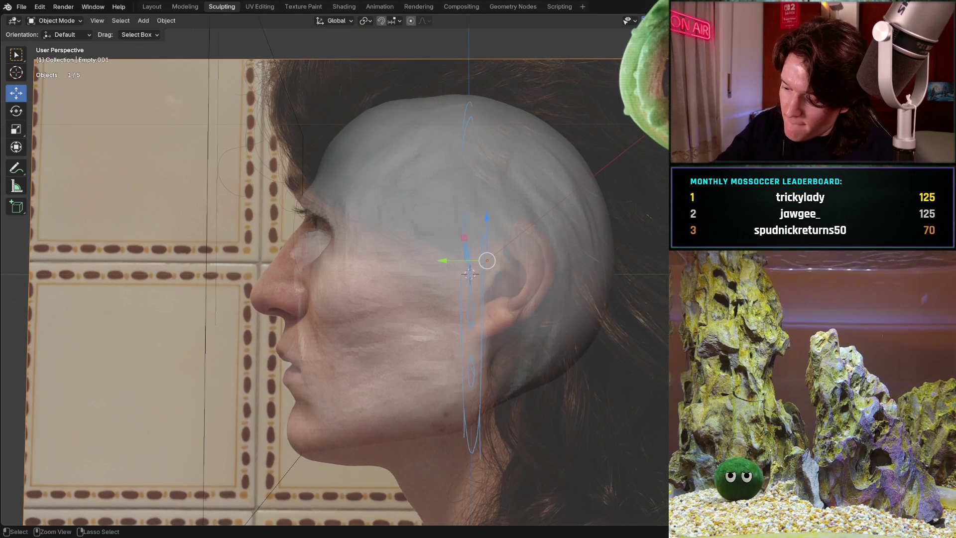
key(ctrl+KP_3)
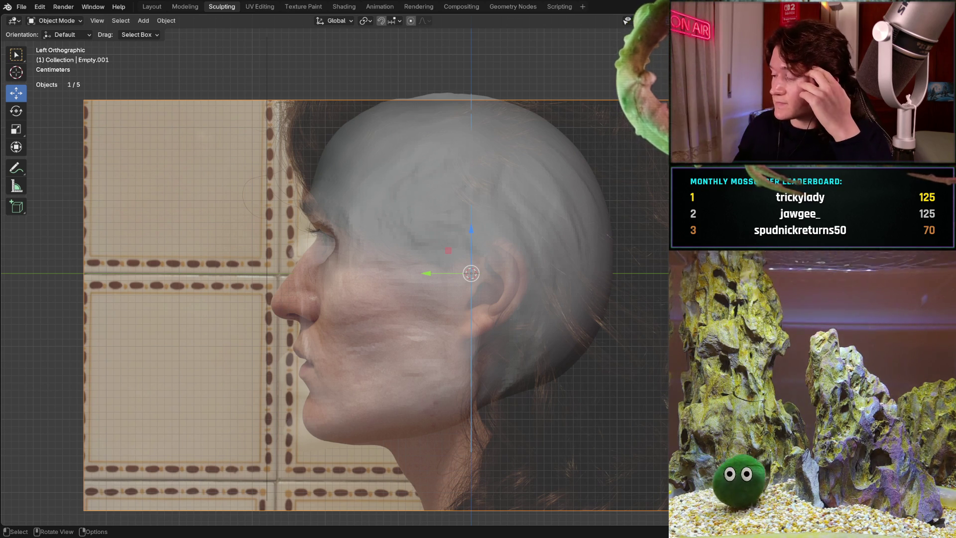
key(g)
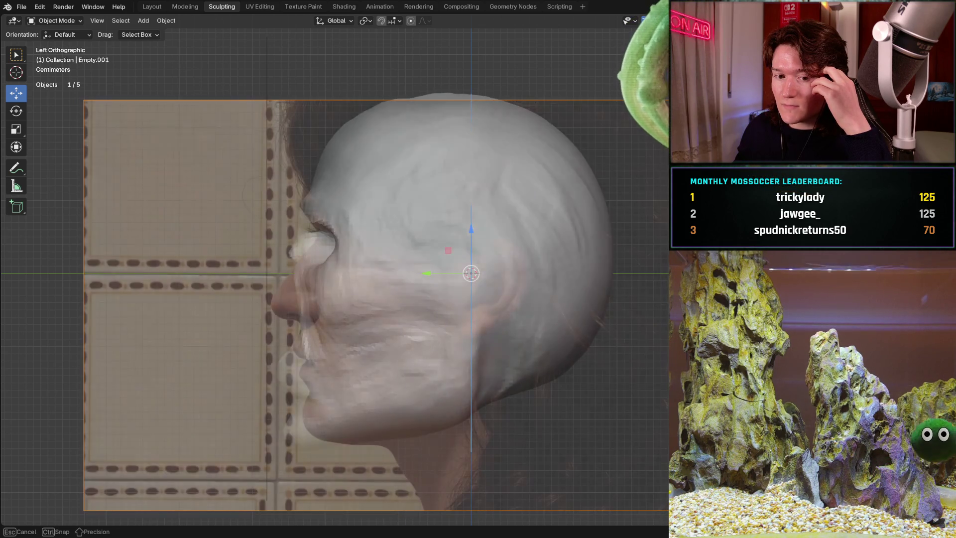
key(Escape)
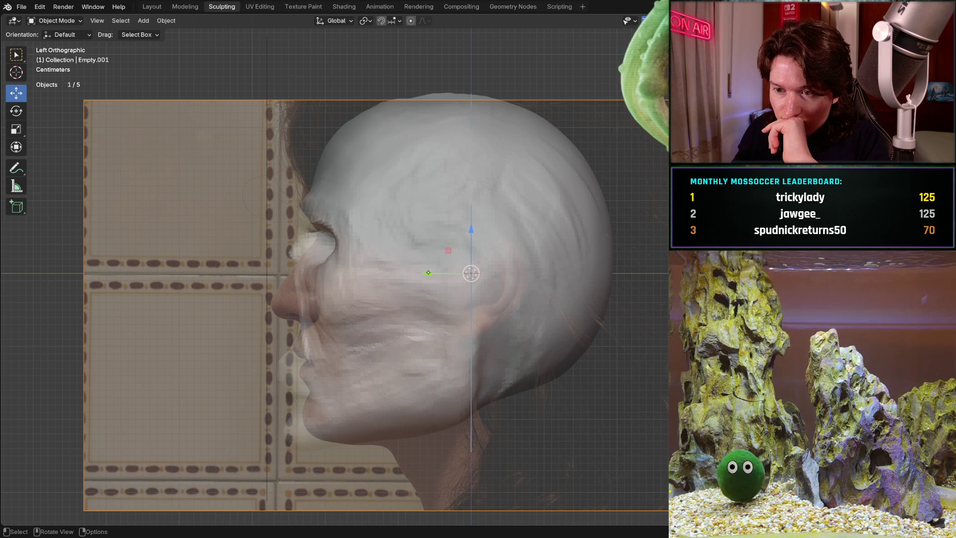
- Slide the side photo slightly along Y and toggle its visibility to compare with the head
drag(427, 274, 420, 272)
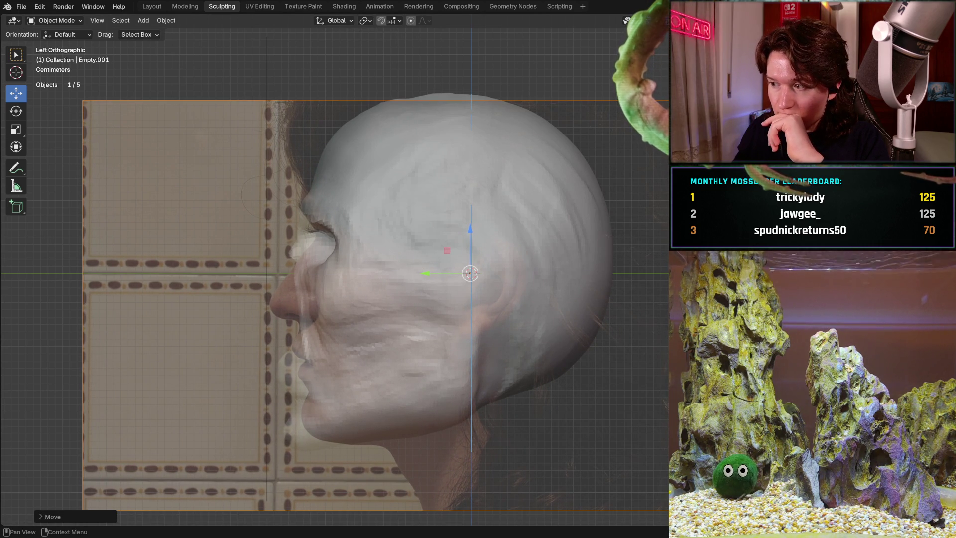
key(h)
key(alt+h)
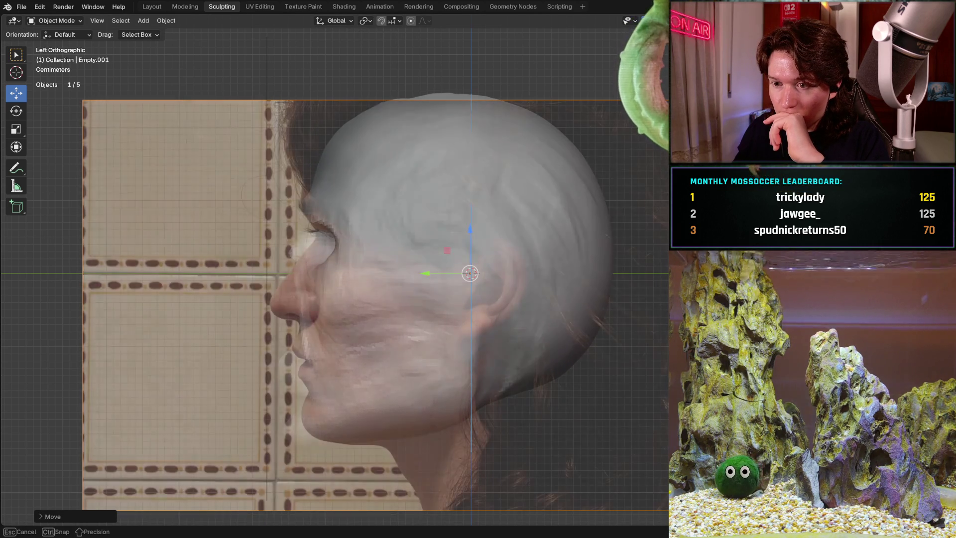
key(h)
key(alt+h)
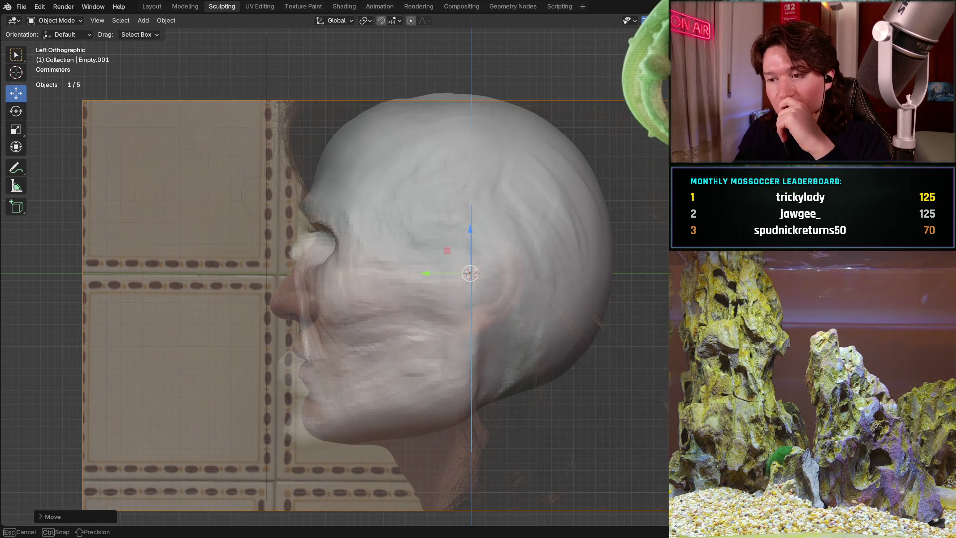
mouse_move(470, 273)
middle_down()
mouse_move(594, 293)
mouse_move(511, 295)
mouse_move(627, 263)
middle_up()
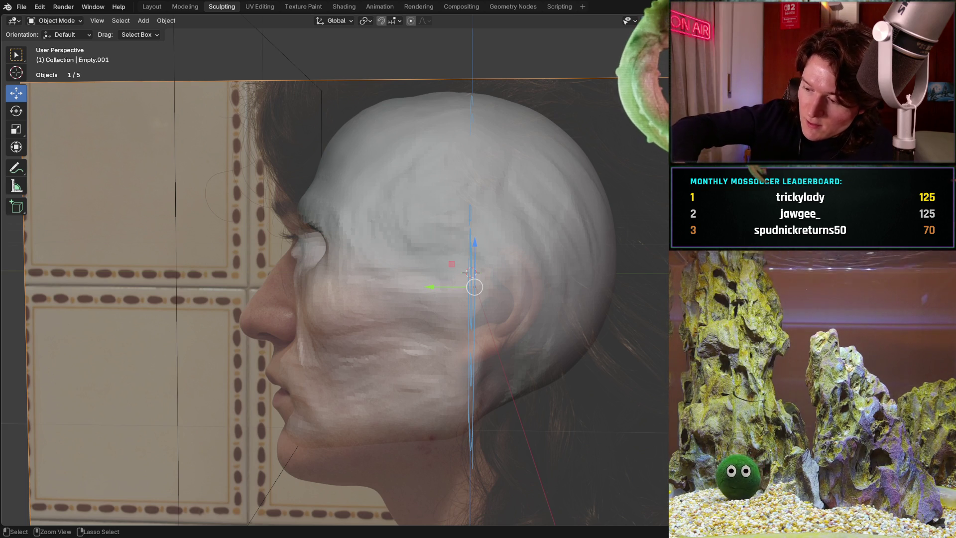
- In straight left view, nudge the side photo a bit further along Y, then orbit away
key(ctrl+KP_3)
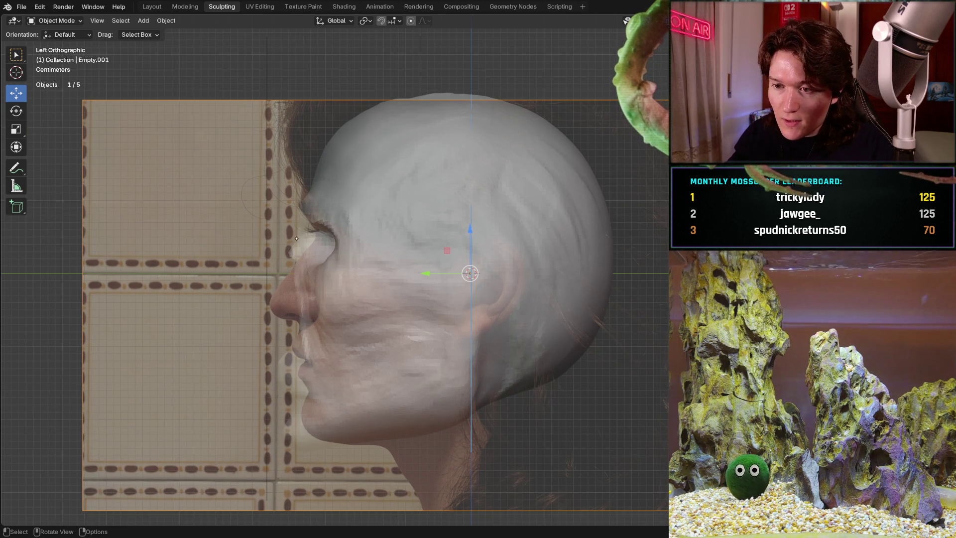
middle_drag(296, 238, 319, 234)
key(ctrl+KP_3)
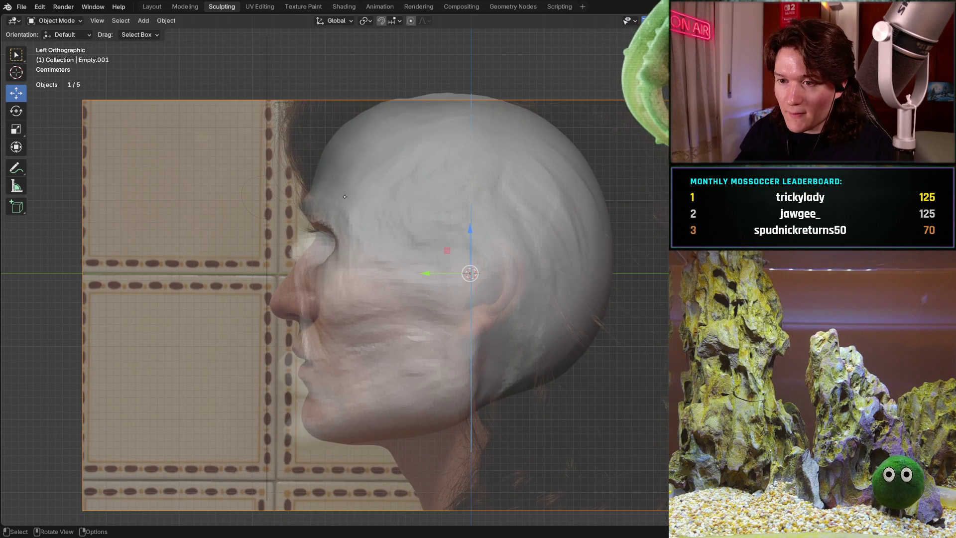
scroll(373, 260, up, 3)
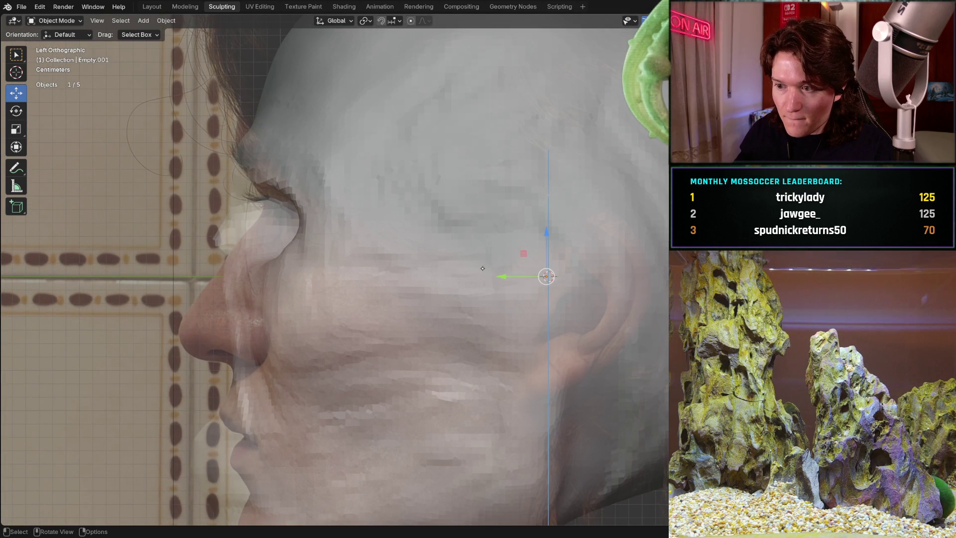
drag(504, 275, 511, 276)
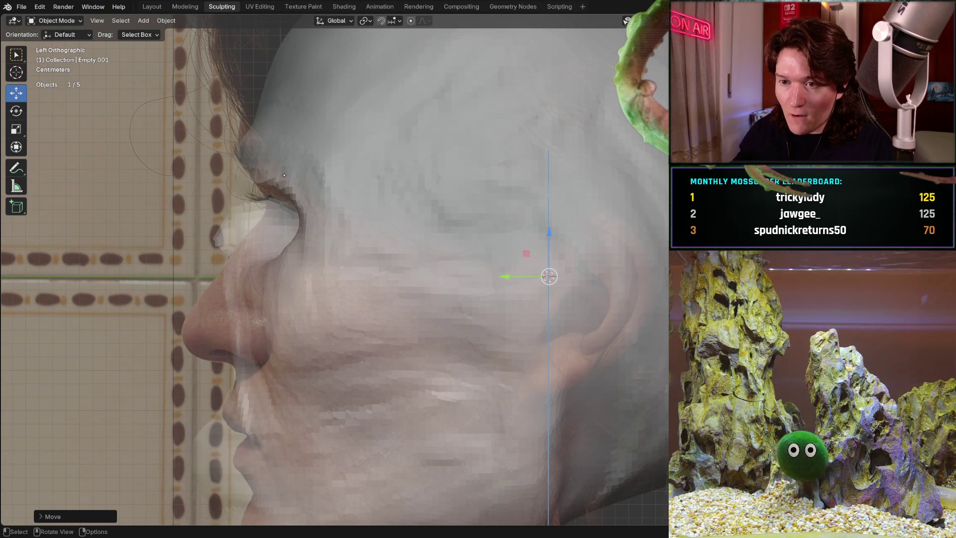
shift+middle_drag(548, 276, 645, 350)
mouse_move(348, 236)
ctrl+middle_down()
mouse_move(381, 225)
mouse_move(364, 283)
ctrl+middle_up()
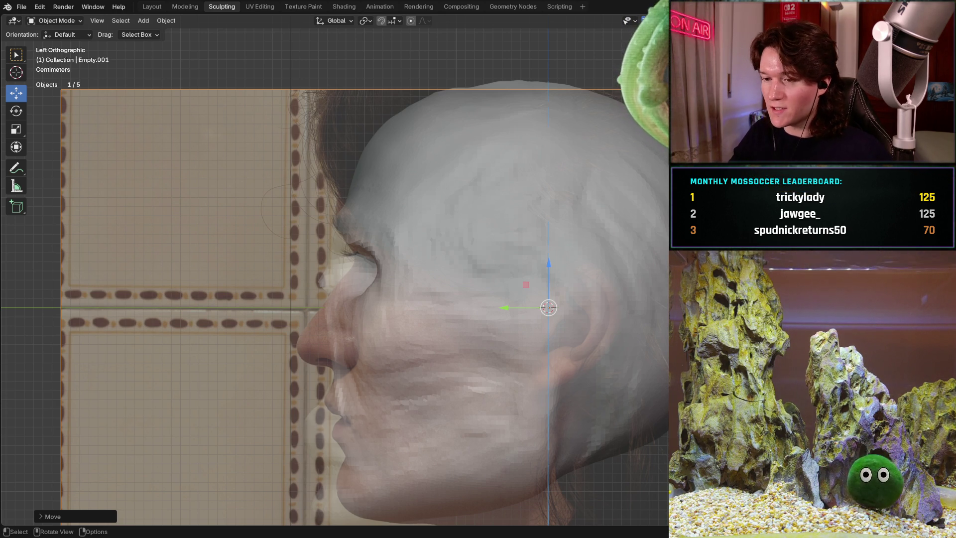
mouse_move(548, 308)
middle_down()
mouse_move(488, 301)
mouse_move(551, 309)
mouse_move(541, 309)
middle_up()
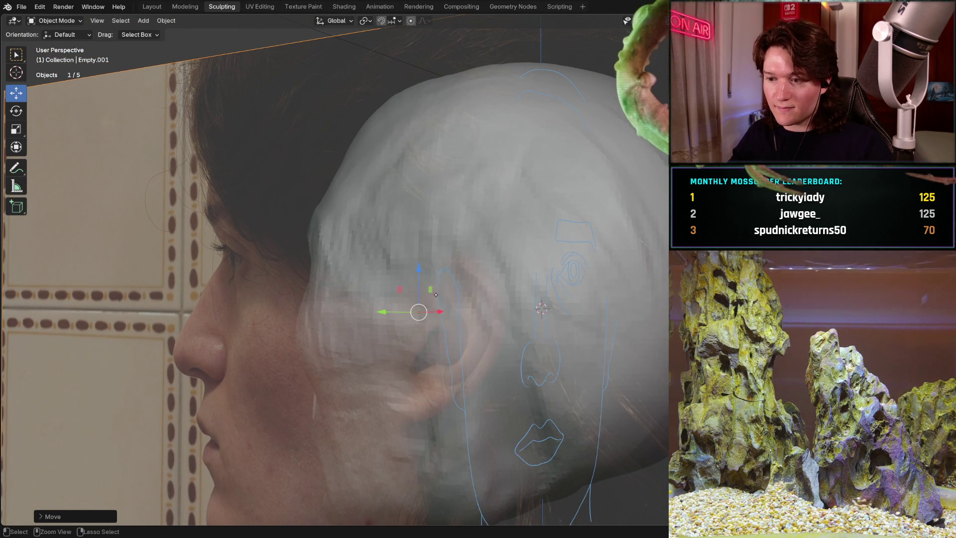
- Shift-select the sculpted head alongside the photo, then check its alignment from orbited and straight views
middle_drag(333, 274, 358, 269)
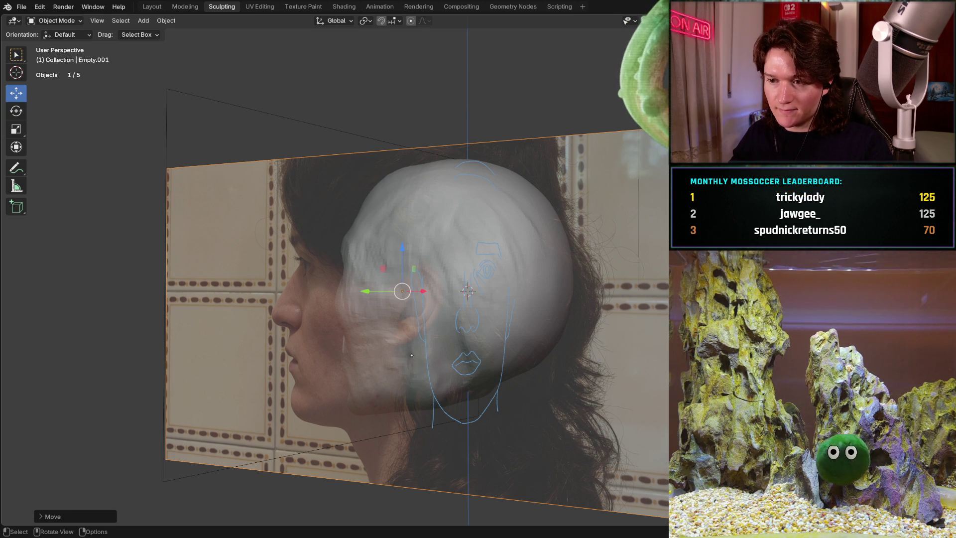
mouse_move(405, 348)
middle_down()
mouse_move(411, 363)
mouse_move(435, 362)
middle_up()
shift+click(435, 362)
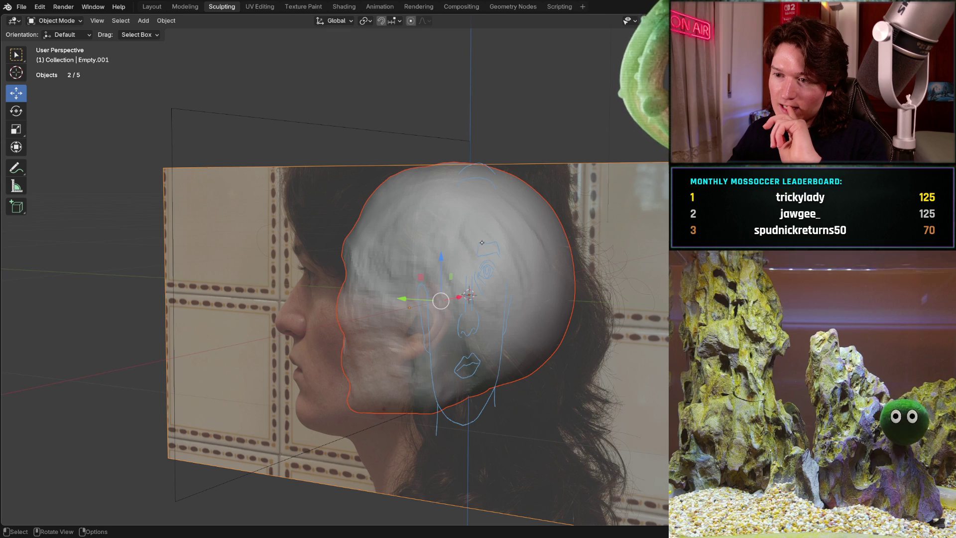
middle_drag(469, 295, 513, 296)
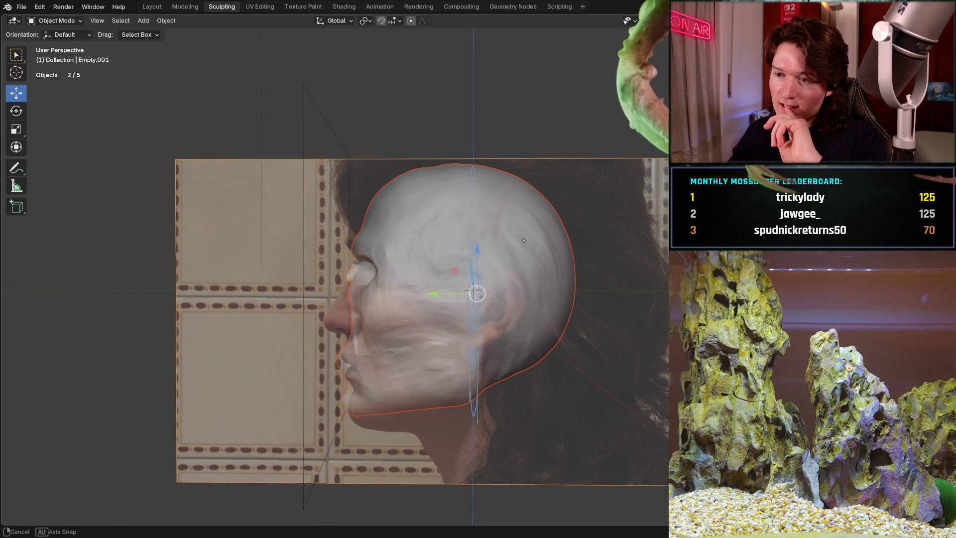
middle_drag(523, 241, 529, 214)
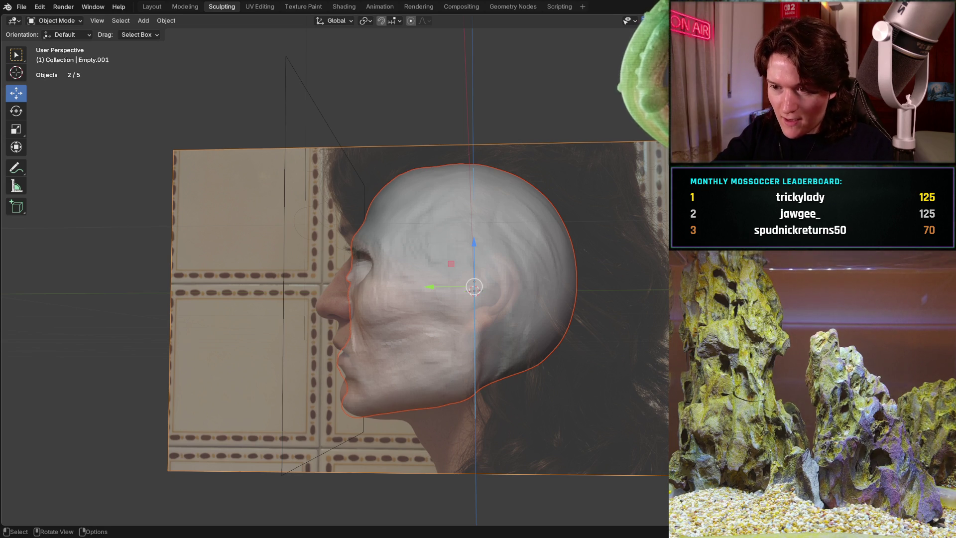
key(ctrl+KP_1)
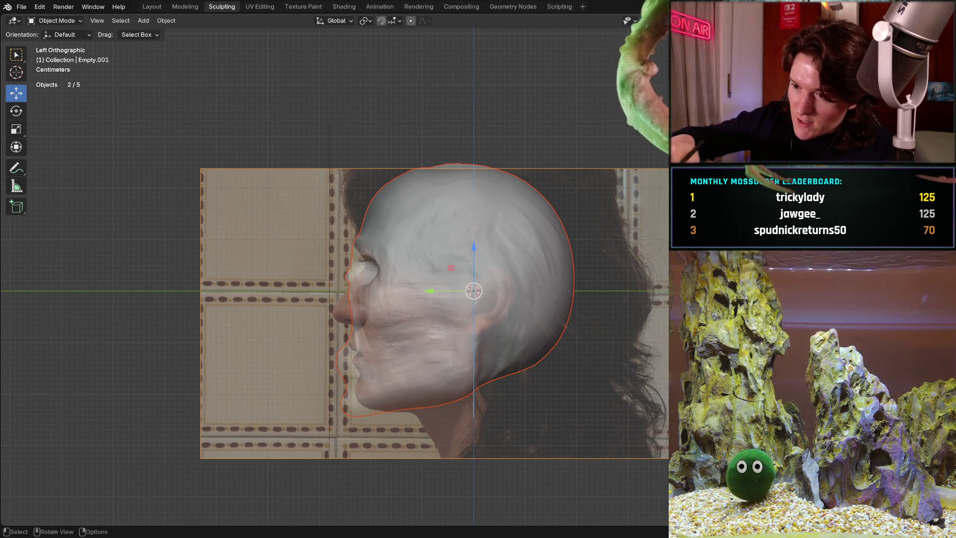
mouse_move(448, 299)
middle_down()
mouse_move(498, 278)
mouse_move(472, 291)
middle_up()
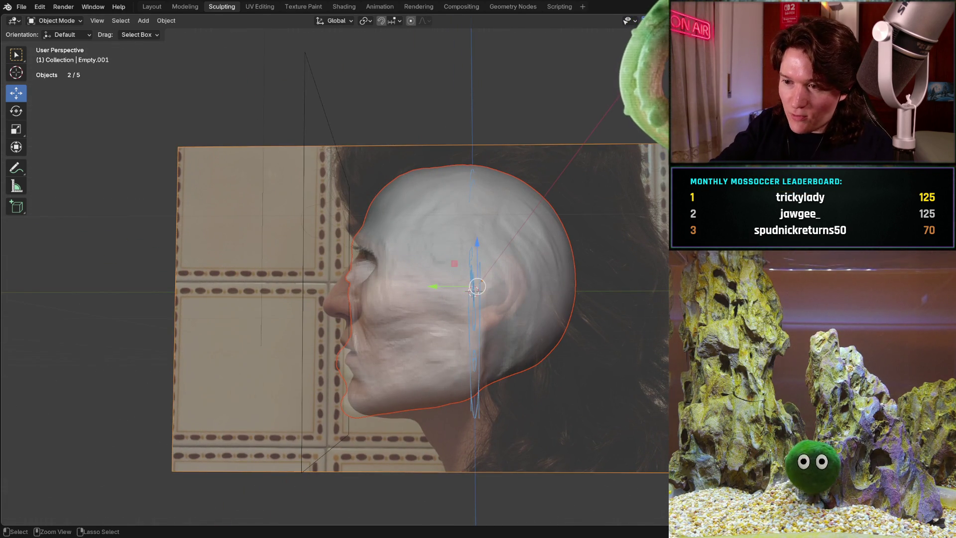
key(ctrl+KP_1)
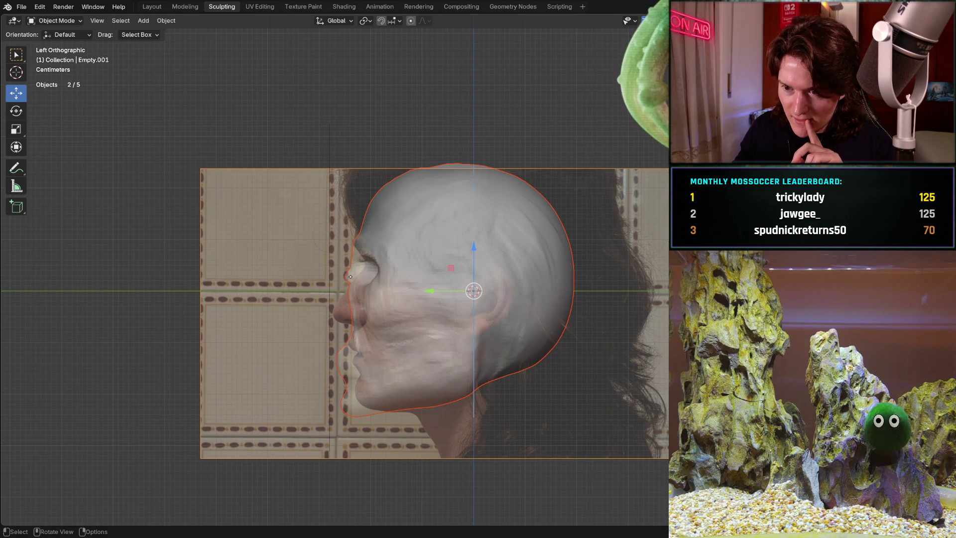
- Face the front photo straight on and zoom in on the right eye and brow
mouse_move(325, 286)
middle_down()
mouse_move(450, 289)
mouse_move(434, 280)
middle_up()
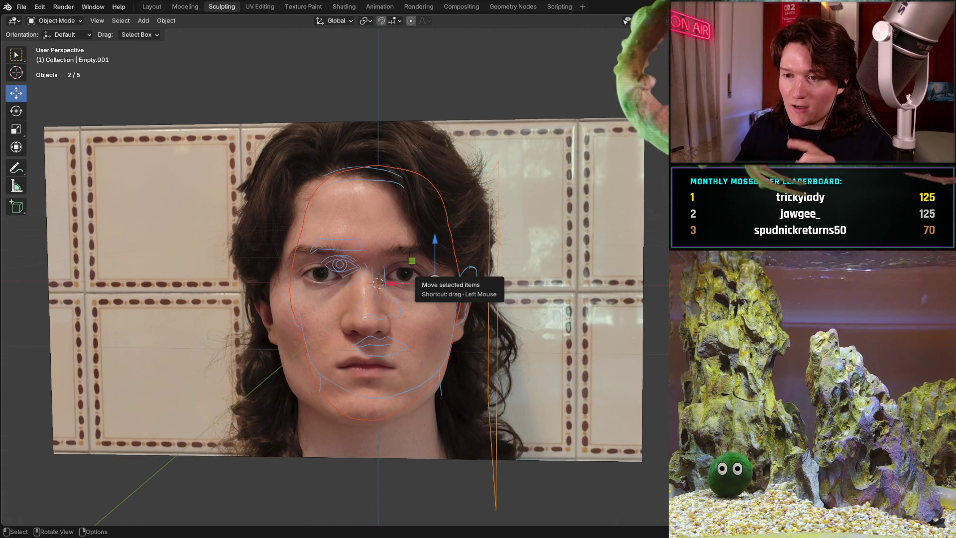
key(ctrl+KP_1)
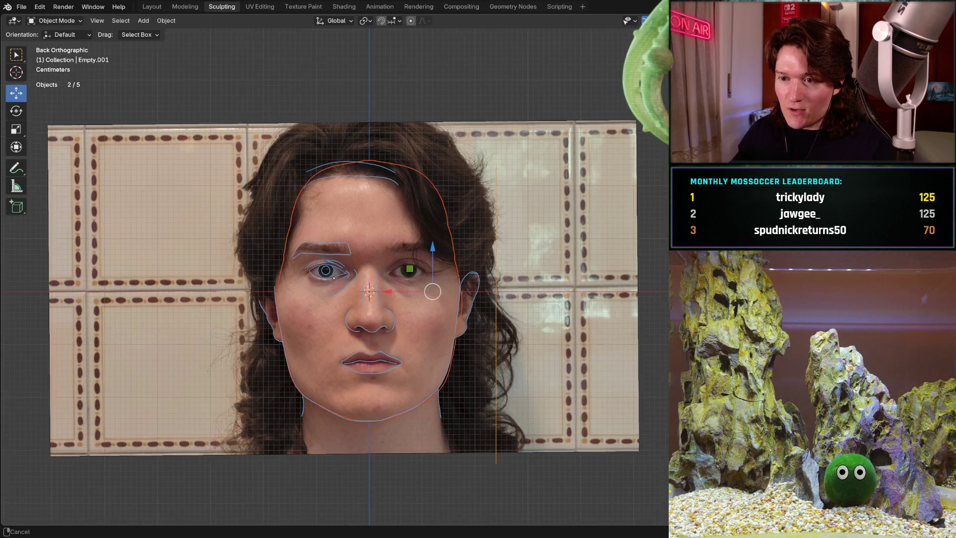
scroll(431, 292, up, 6)
shift+middle_drag(304, 200, 398, 261)
scroll(399, 260, up, 2)
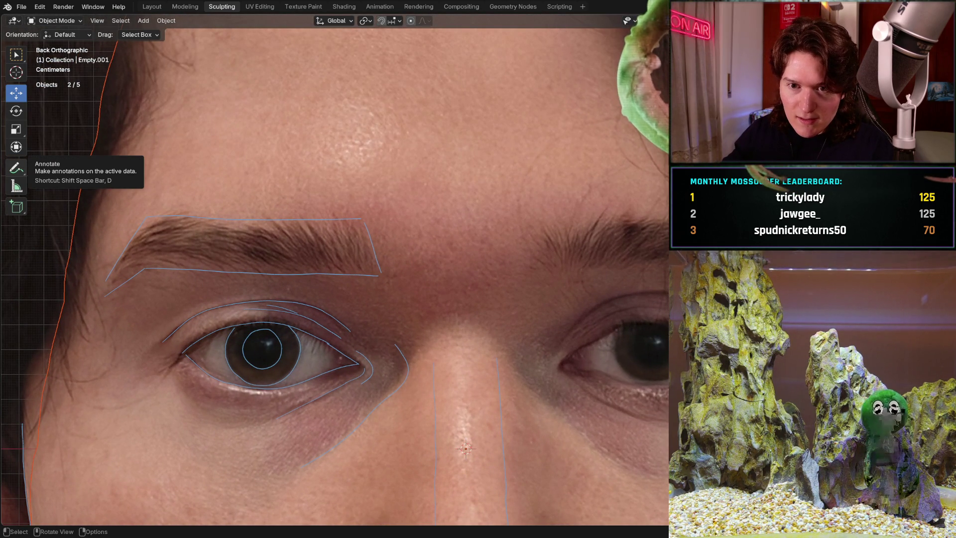
- Choose the freehand Annotate tool and try a red, then blue annotation colour
click(16, 168)
click(58, 173)
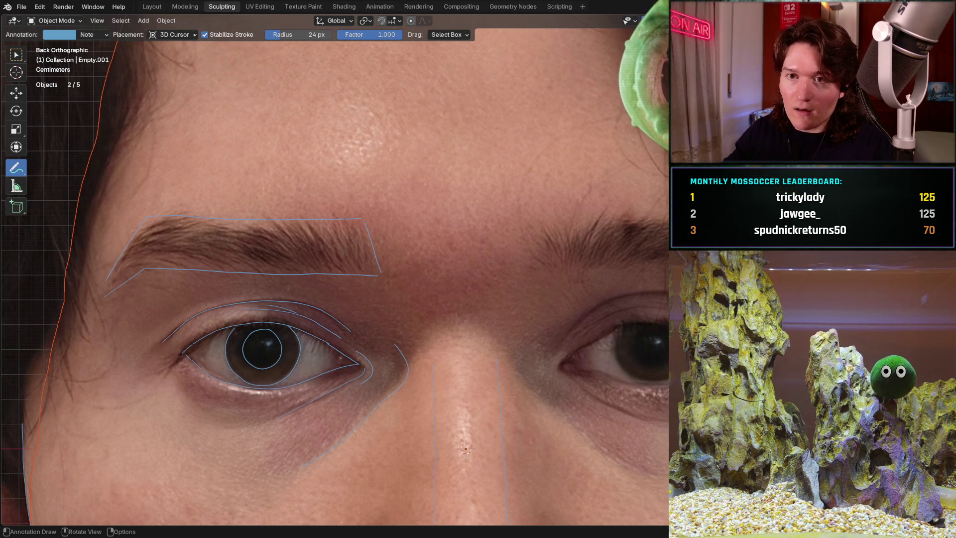
click(62, 31)
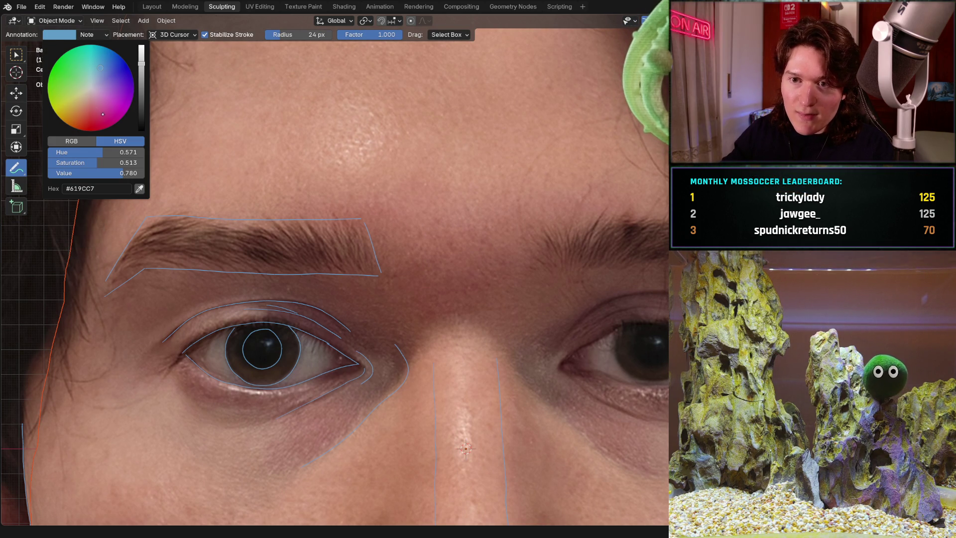
mouse_move(103, 114)
mouse_down()
mouse_move(95, 168)
mouse_move(88, 141)
mouse_move(98, 135)
mouse_up()
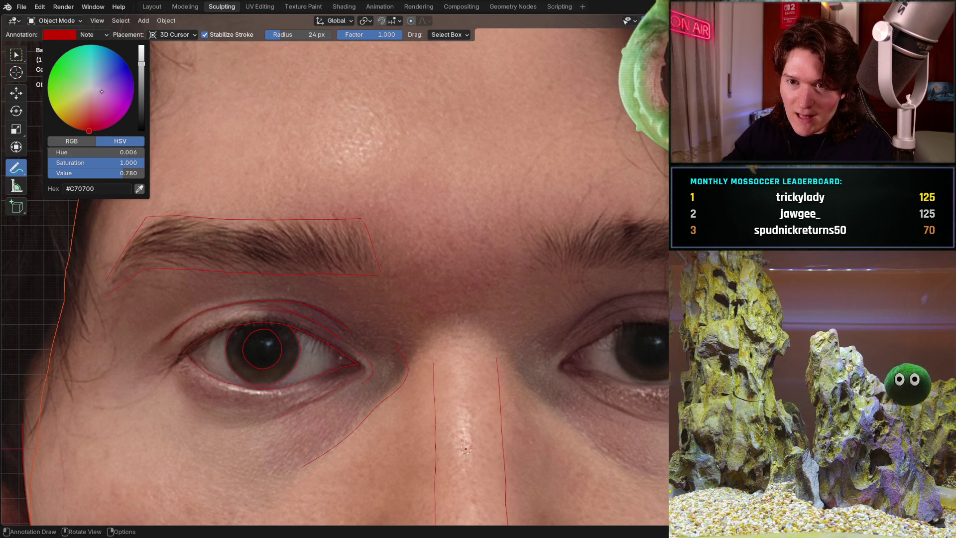
mouse_move(101, 91)
mouse_down()
mouse_move(130, 68)
mouse_move(100, 46)
mouse_move(109, 49)
mouse_move(102, 21)
mouse_up()
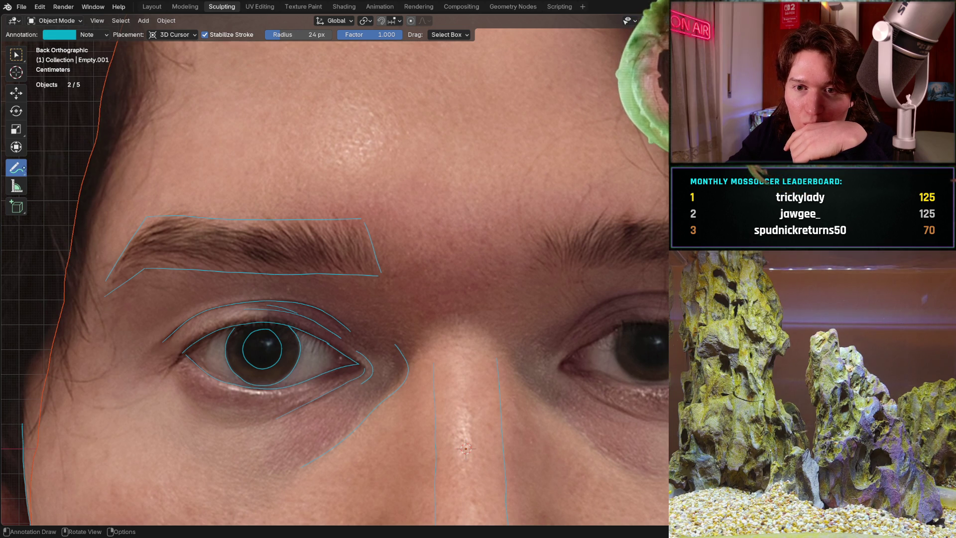
- Add annotation layer Note.001 and set its colour to red (#C70019)
click(16, 168)
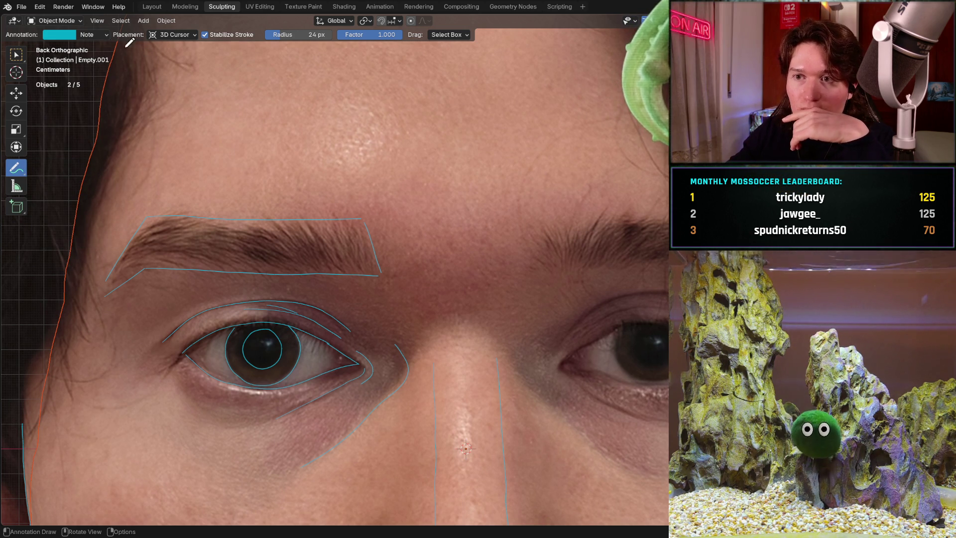
click(82, 34)
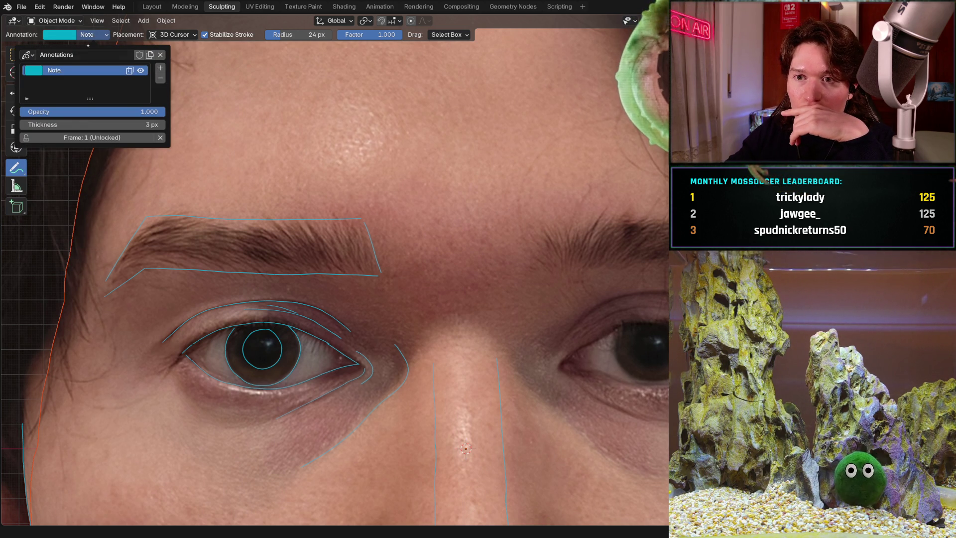
click(161, 68)
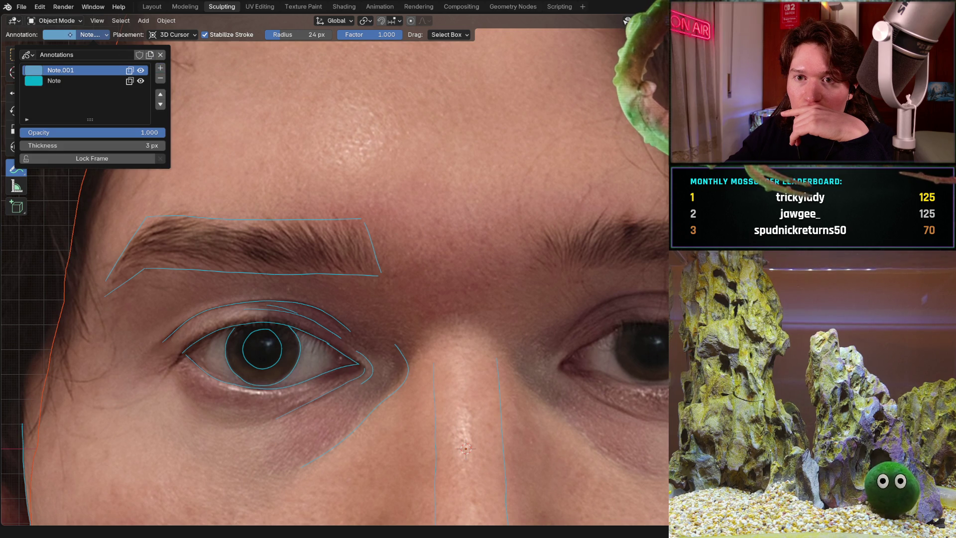
click(62, 35)
drag(94, 119, 98, 141)
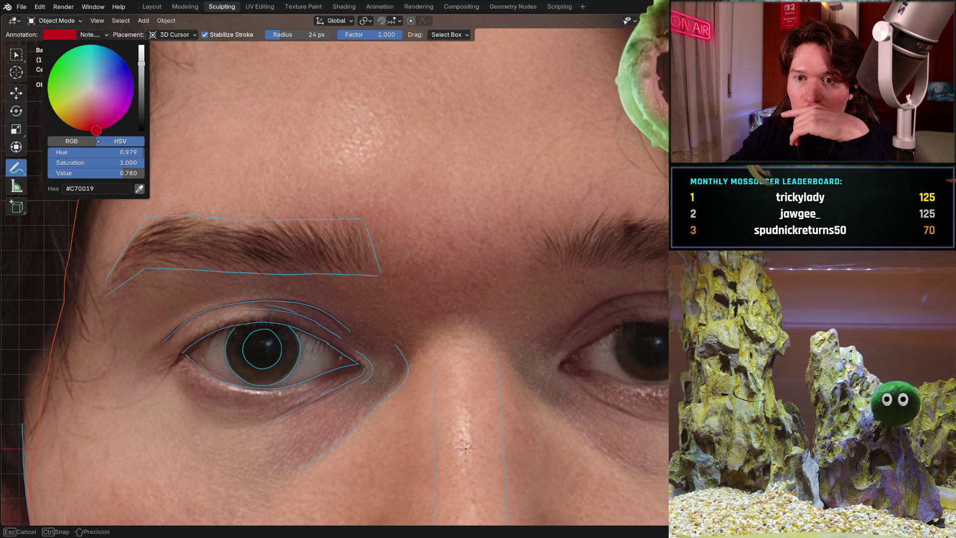
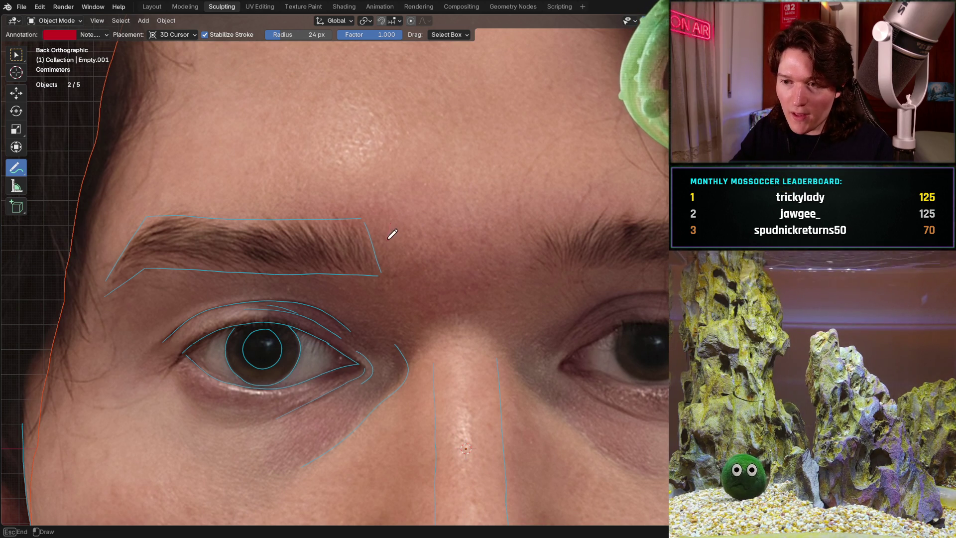
- Draw a short red vertical guide mark beside the eyebrow's inner end, redoing a misplaced one
drag(390, 223, 390, 269)
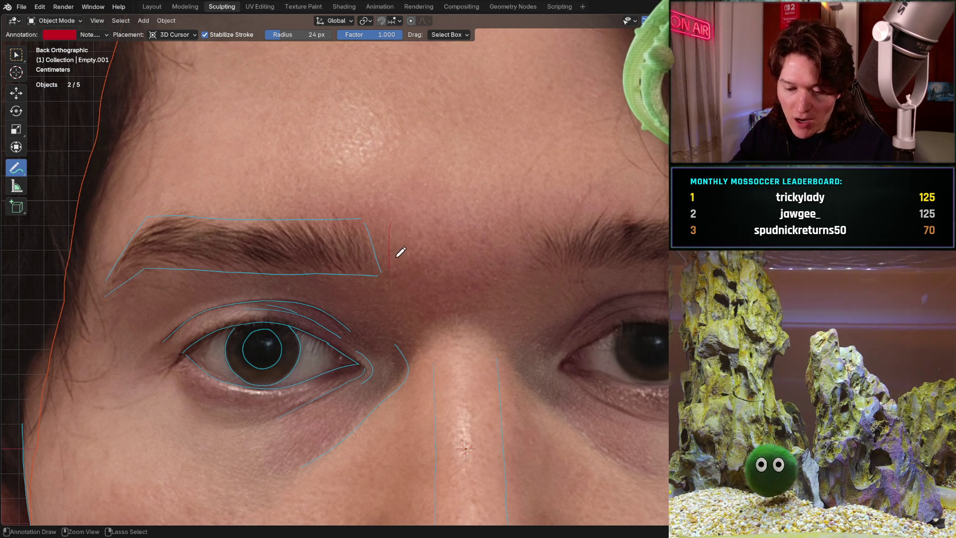
key(ctrl+z)
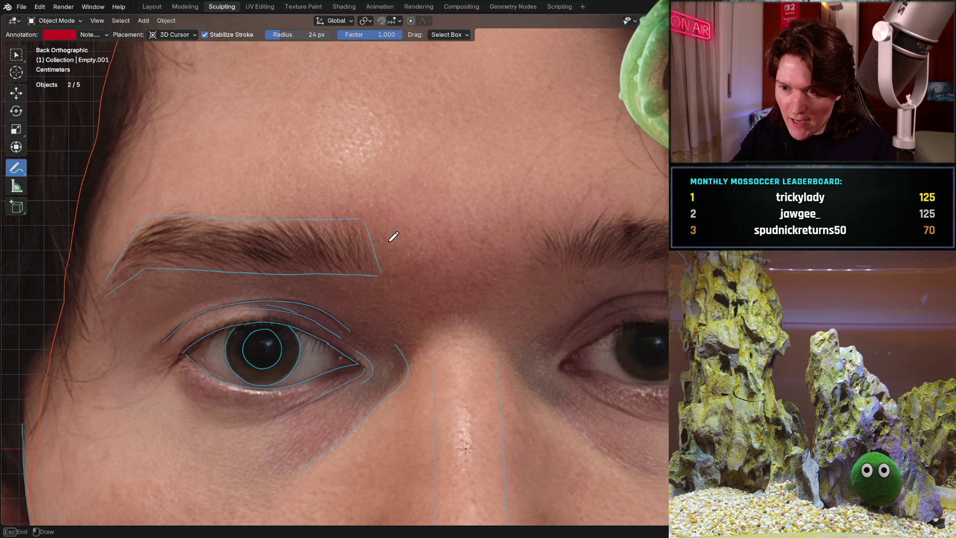
drag(392, 293, 399, 271)
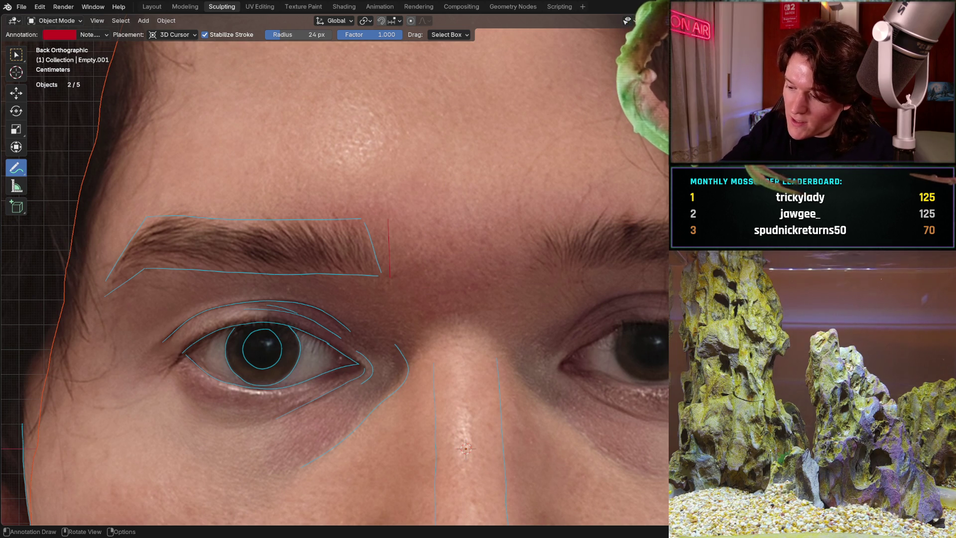
- Check the head's Left Orthographic side profile against the reference
key(KP_1)
key(ctrl+KP_3)
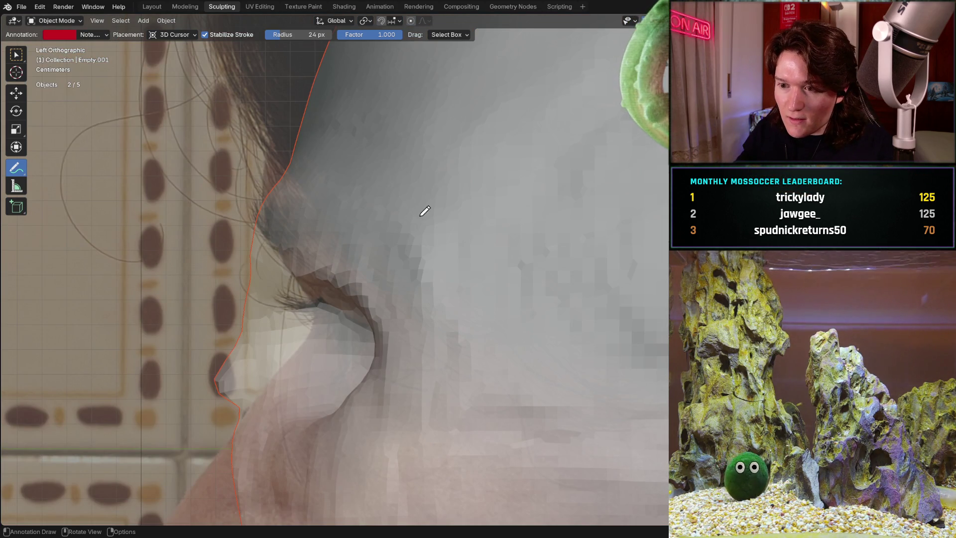
mouse_move(433, 221)
middle_down()
mouse_move(465, 199)
mouse_move(443, 263)
mouse_move(372, 220)
middle_up()
scroll(468, 211, down, 2)
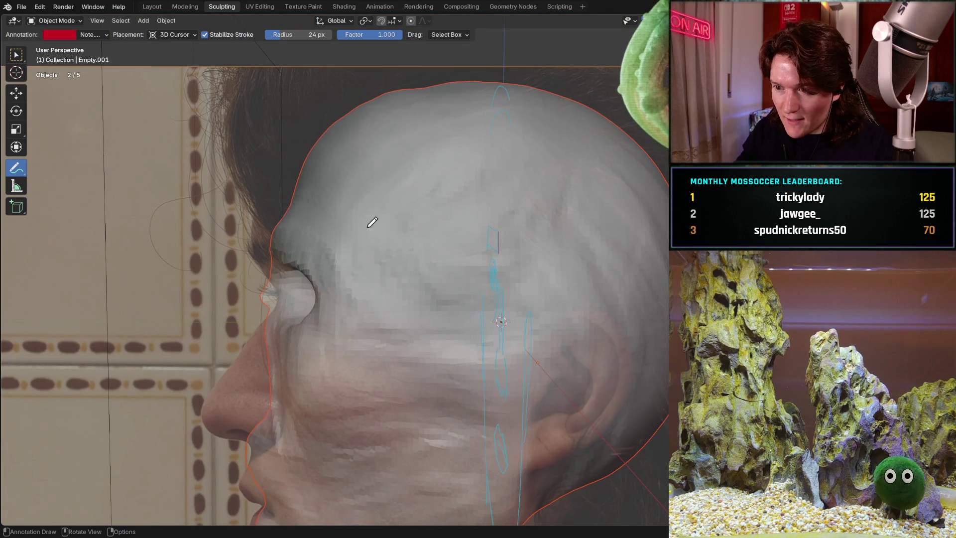
key(ctrl+KP_3)
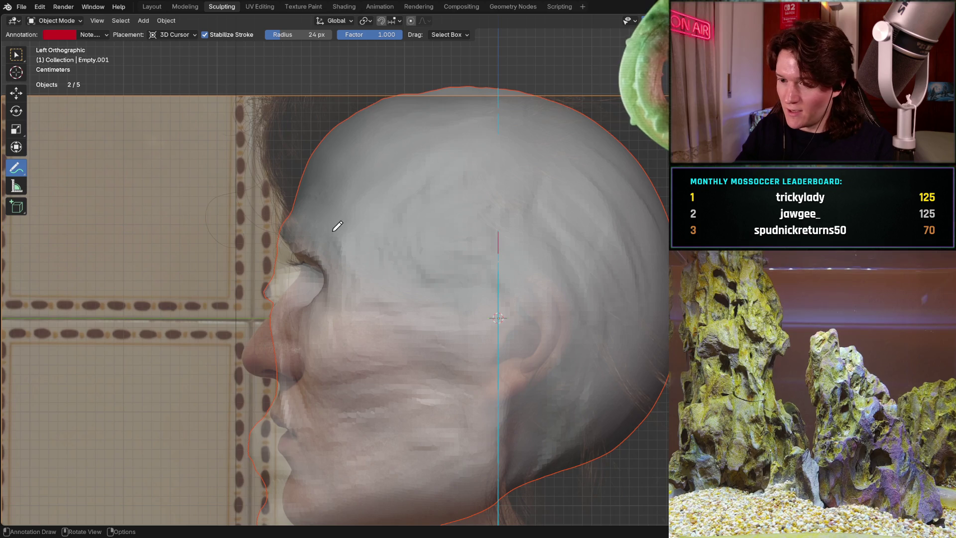
- Orbit to face the head front-on and zoom in on the traced left eye and eyebrow
mouse_move(337, 226)
middle_down()
mouse_move(335, 252)
mouse_move(390, 234)
mouse_move(363, 239)
mouse_move(377, 249)
mouse_move(384, 230)
middle_up()
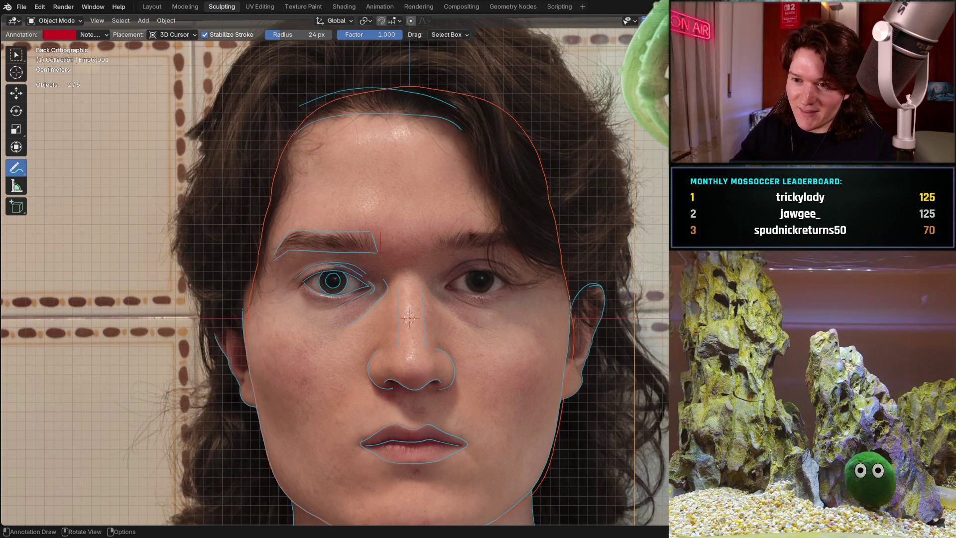
scroll(331, 298, up, 6)
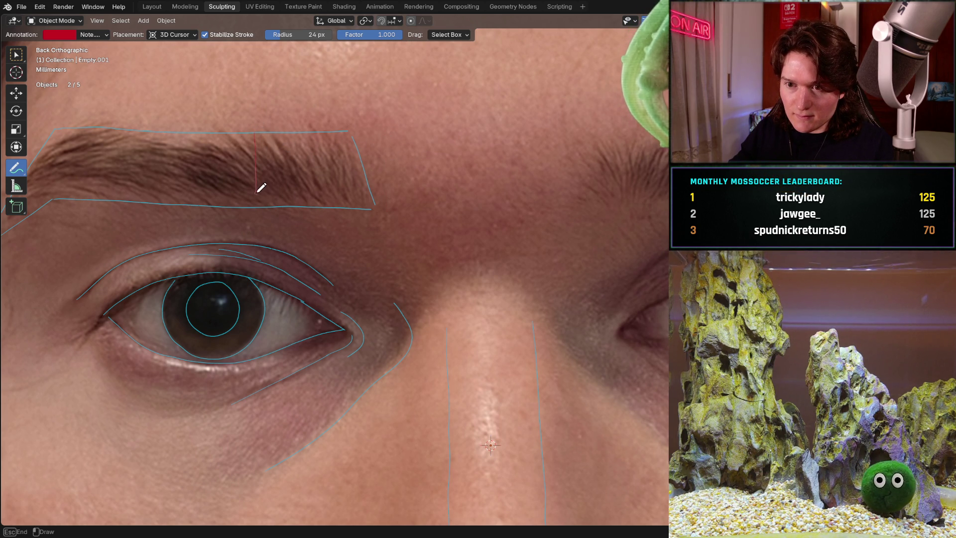
- Draw red vertical guide strokes through the eyebrow and down through the iris centre
drag(259, 225, 265, 214)
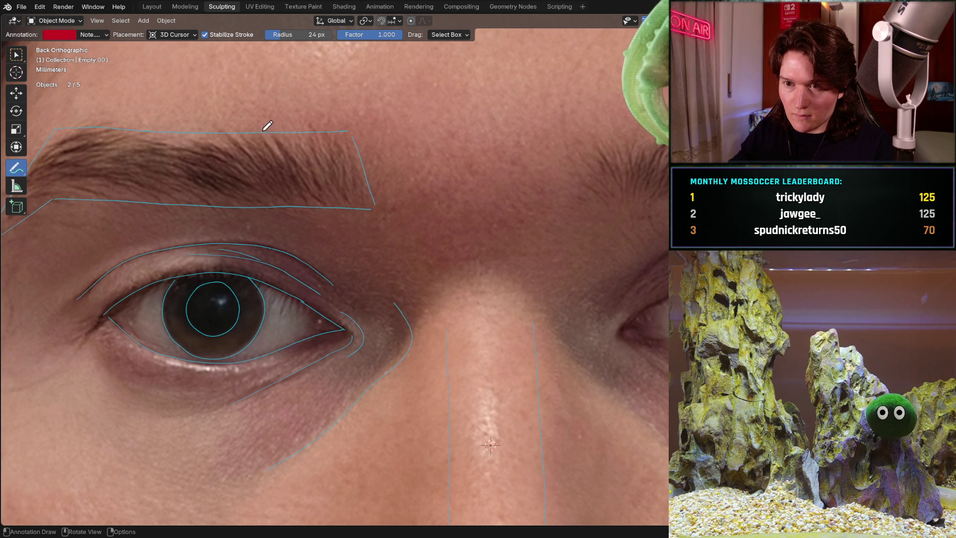
drag(263, 192, 261, 214)
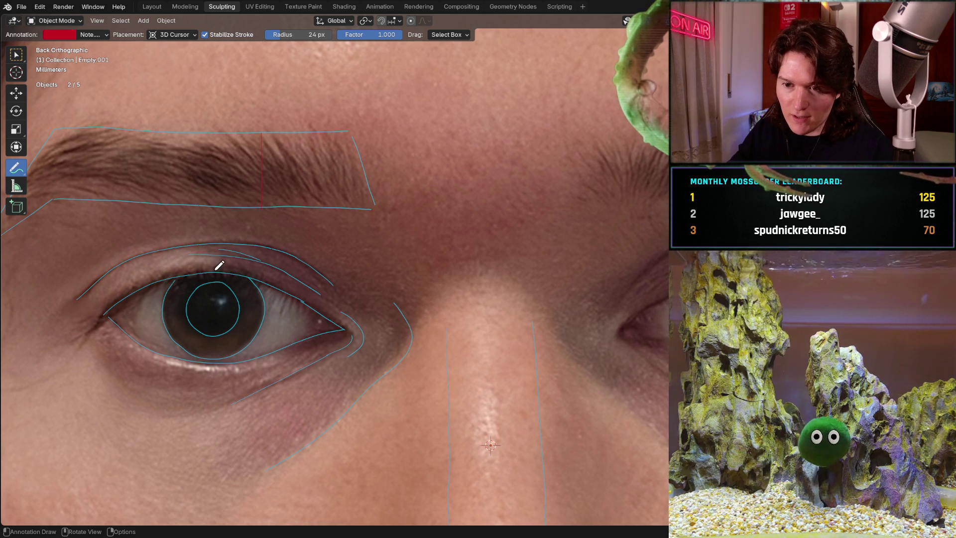
drag(220, 267, 220, 304)
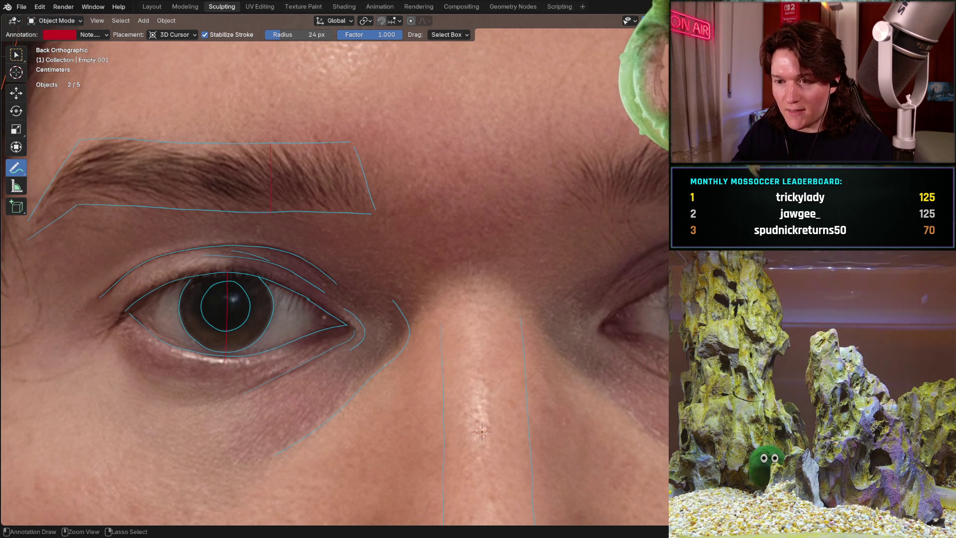
- Pan over the nose and lips, then zoom out to show the whole traced face
scroll(341, 219, down, 2)
shift+middle_drag(357, 299, 309, 179)
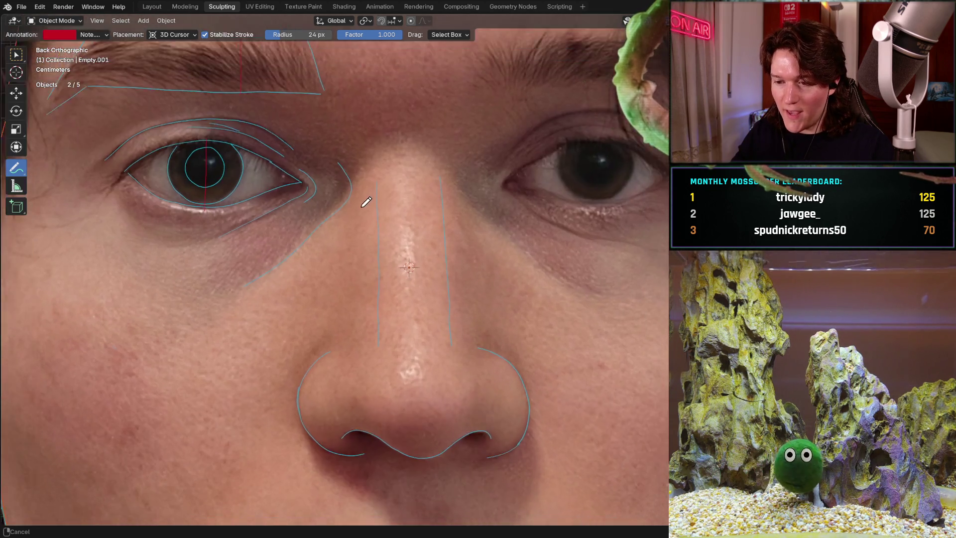
scroll(367, 199, down, 1)
shift+middle_drag(348, 262, 286, 209)
scroll(294, 236, up, 1)
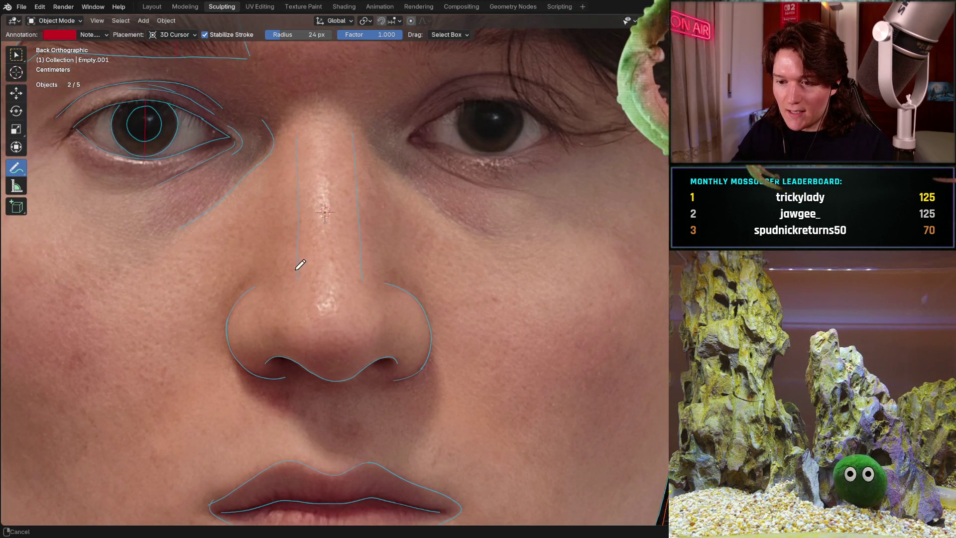
shift+scroll(300, 264, down, 2)
mouse_move(313, 305)
ctrl+middle_down()
mouse_move(324, 249)
mouse_move(297, 248)
ctrl+middle_up()
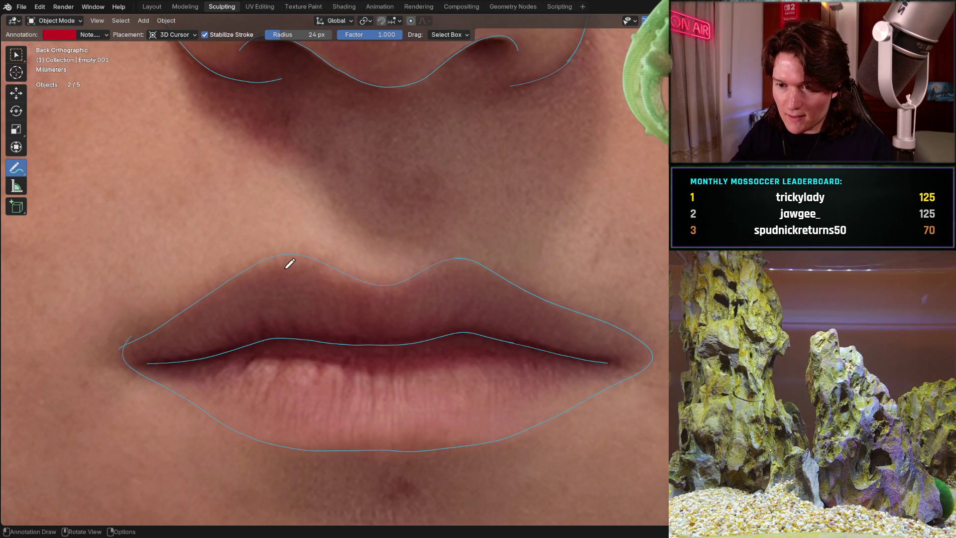
scroll(328, 200, down, 7)
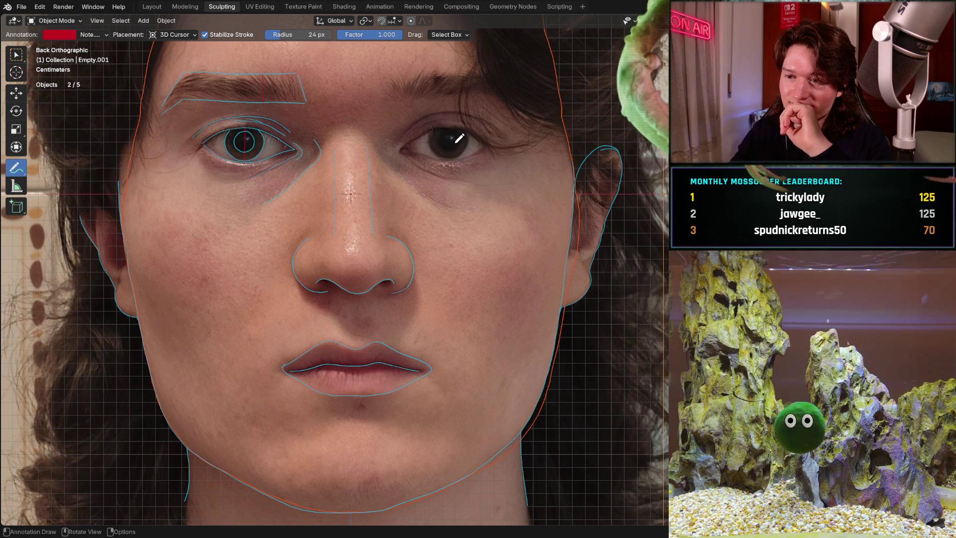
- Zoom in on the untraced eye and brow, undoing a stray red guide line
mouse_move(452, 173)
ctrl+middle_down()
mouse_move(457, 121)
mouse_move(380, 346)
mouse_move(419, 252)
mouse_move(407, 225)
mouse_move(450, 252)
ctrl+middle_up()
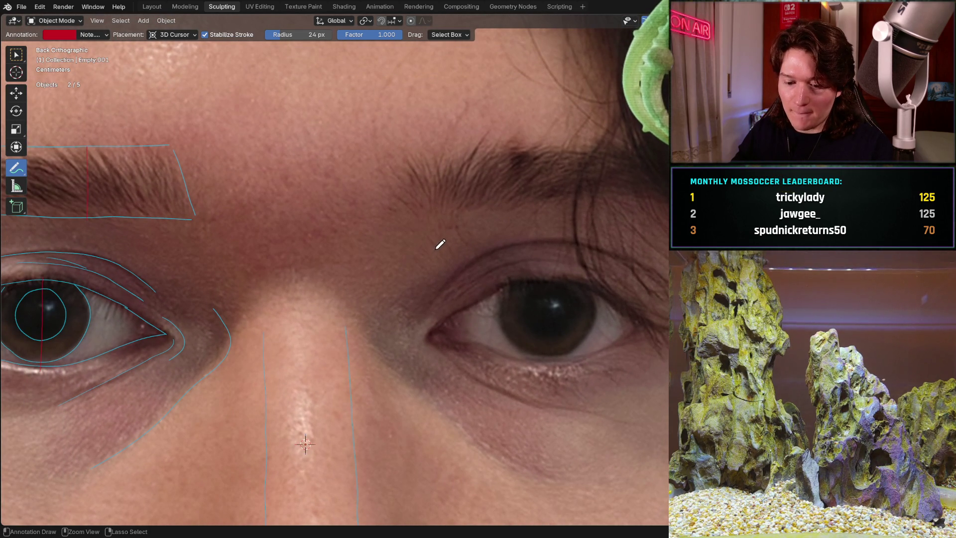
mouse_move(473, 181)
ctrl+middle_down()
mouse_move(421, 211)
mouse_move(446, 175)
ctrl+middle_up()
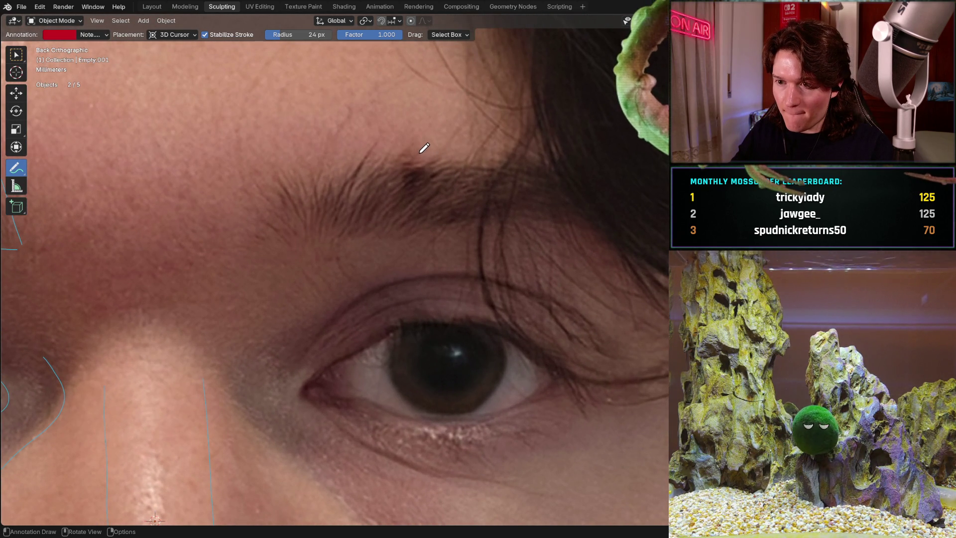
drag(418, 154, 421, 199)
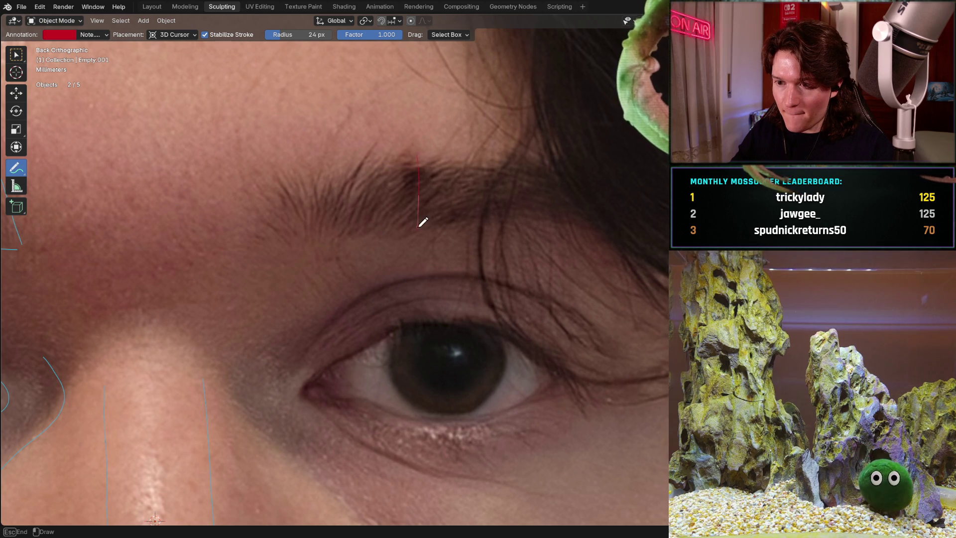
mouse_move(450, 180)
middle_down()
mouse_move(450, 209)
mouse_move(419, 234)
mouse_move(433, 204)
mouse_move(414, 248)
middle_up()
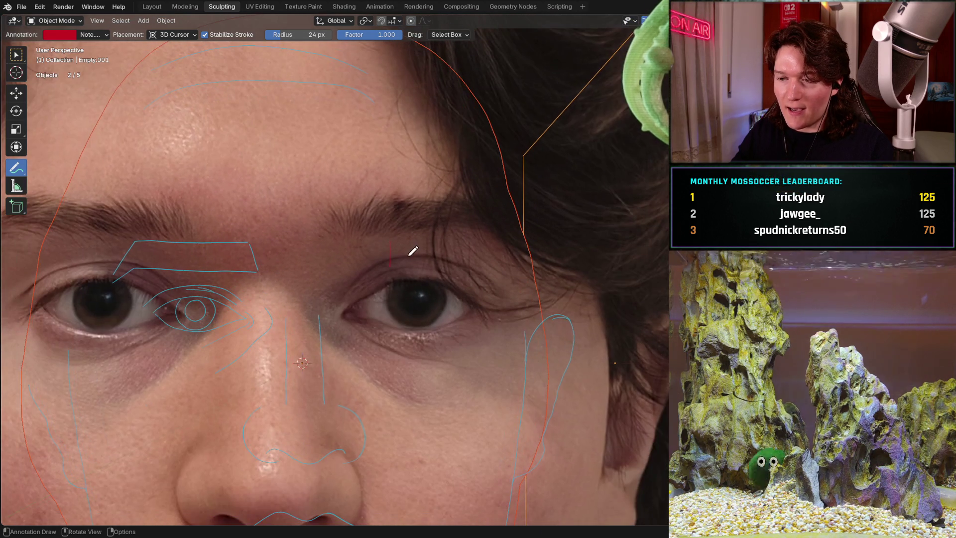
key(ctrl+z)
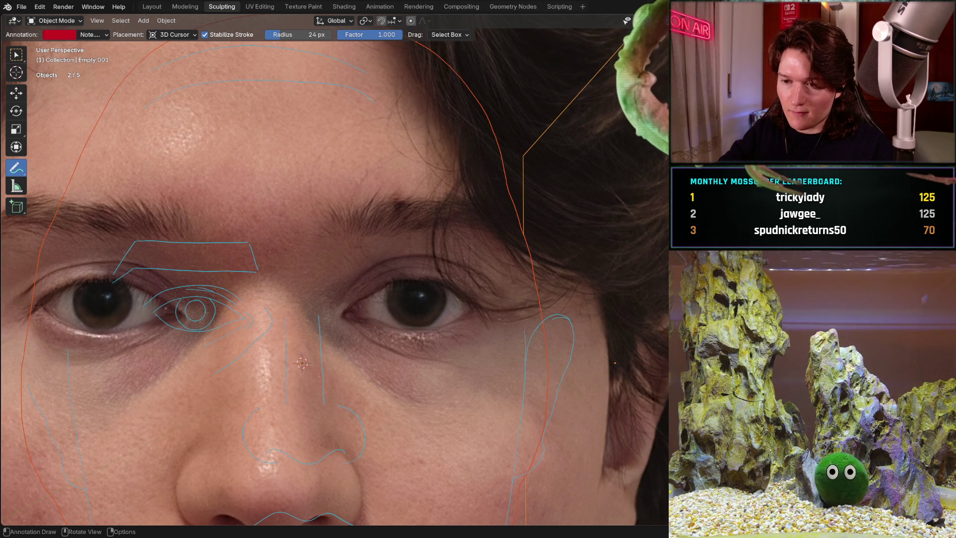
- Return to Back Orthographic and start a red outline at the untraced eyebrow's inner corner
key(ctrl+KP_1)
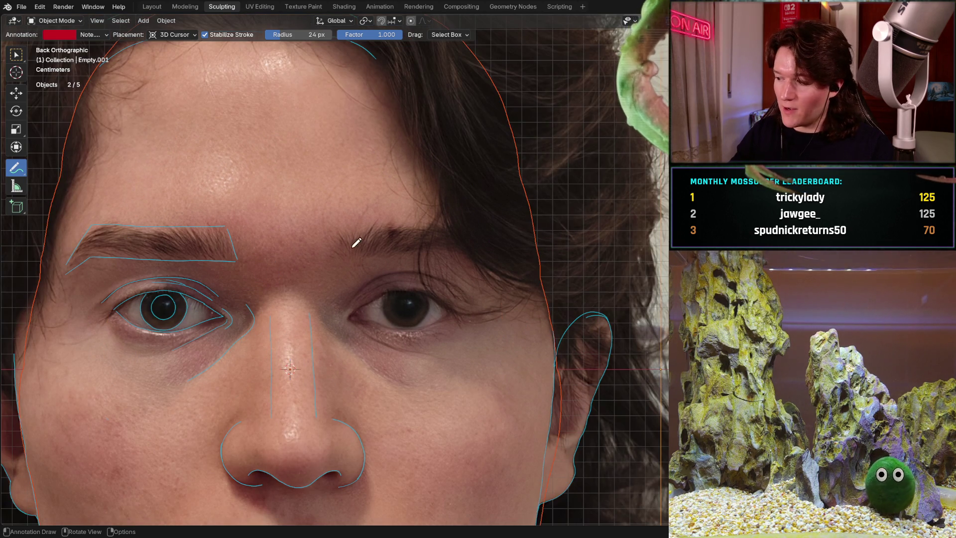
ctrl+middle_drag(347, 250, 292, 212)
mouse_move(270, 246)
mouse_down()
mouse_move(281, 184)
mouse_move(298, 158)
mouse_move(310, 161)
mouse_up()
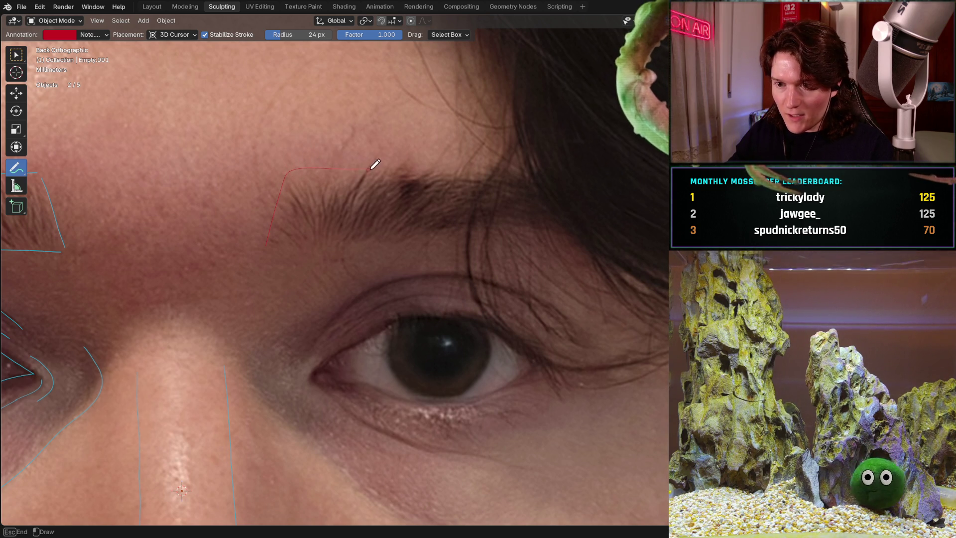
- Trace the top and underside of the second eyebrow in red to close its outline
drag(433, 166, 536, 166)
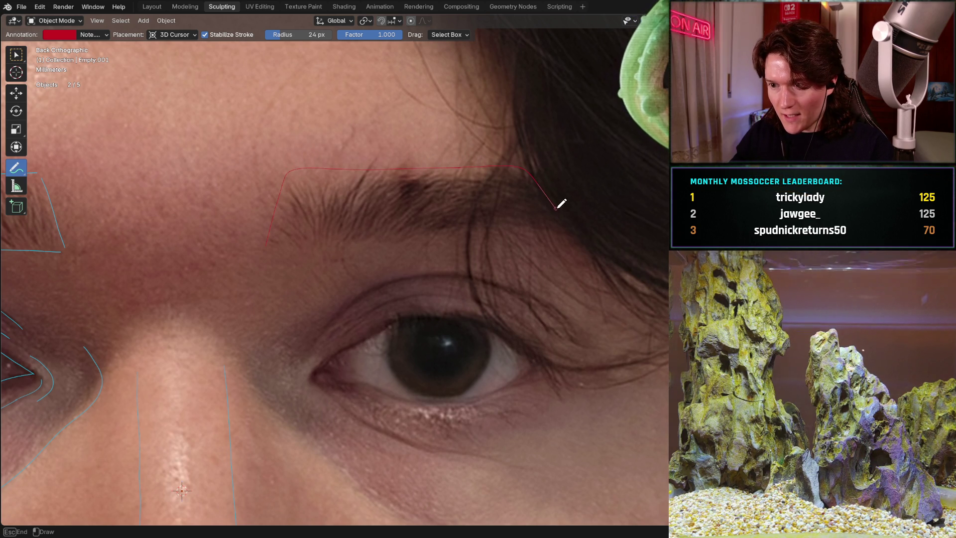
mouse_move(556, 208)
mouse_down()
mouse_move(588, 241)
mouse_move(464, 239)
mouse_up()
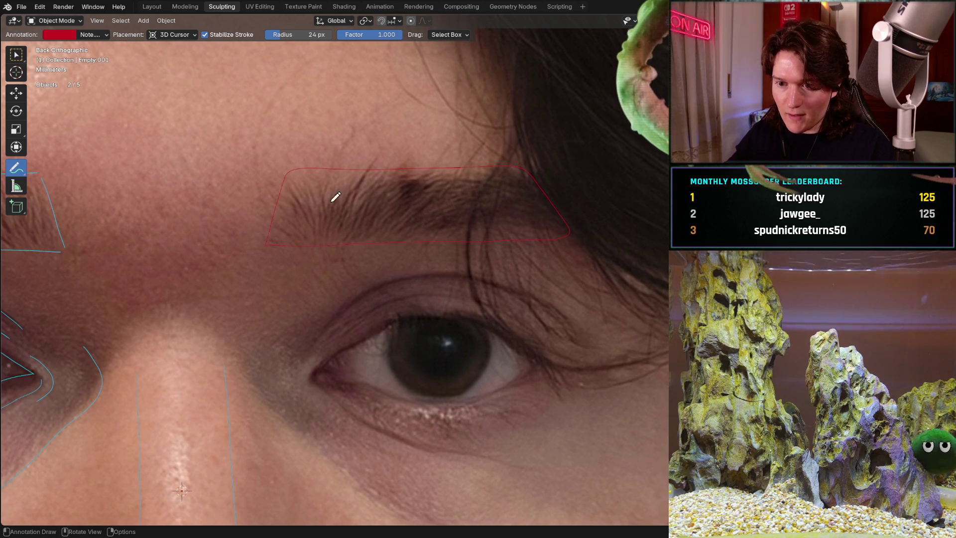
scroll(434, 214, down, 3)
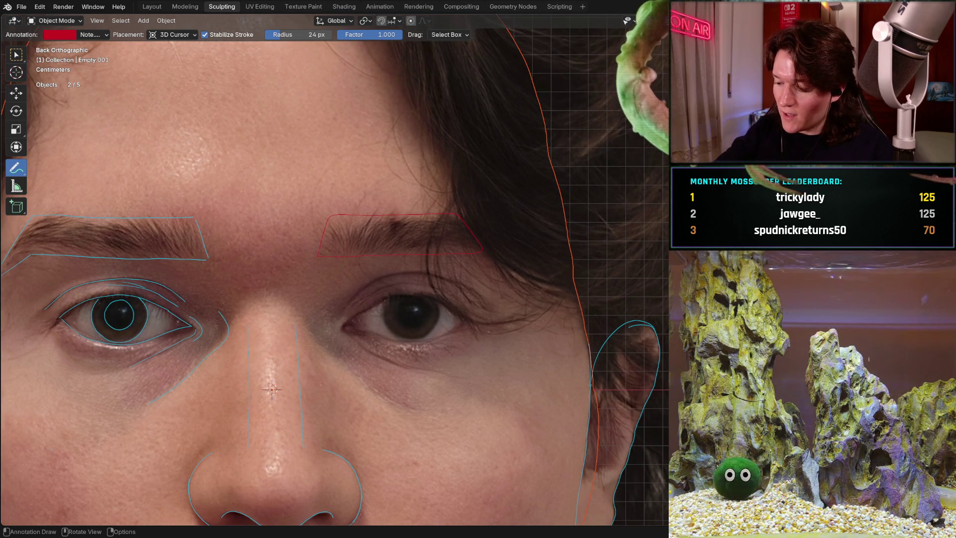
- Check the side profile, then return to the front view zoomed on that eye
key(ctrl+KP_3)
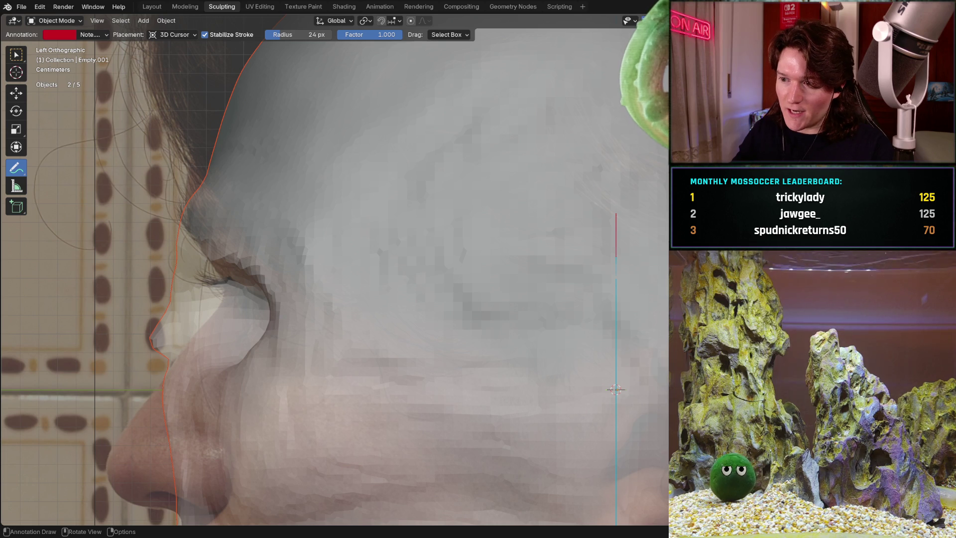
key(ctrl+KP_1)
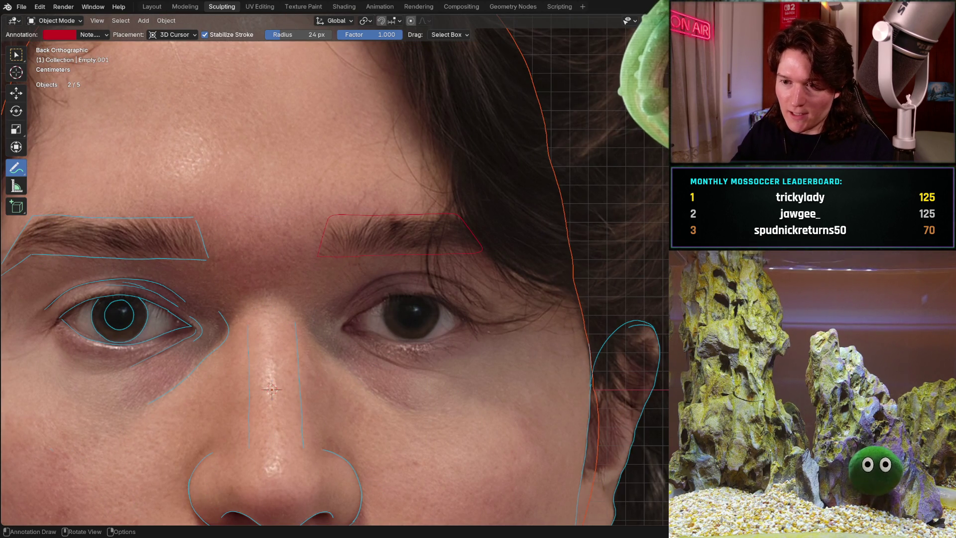
shift+middle_drag(366, 305, 335, 272)
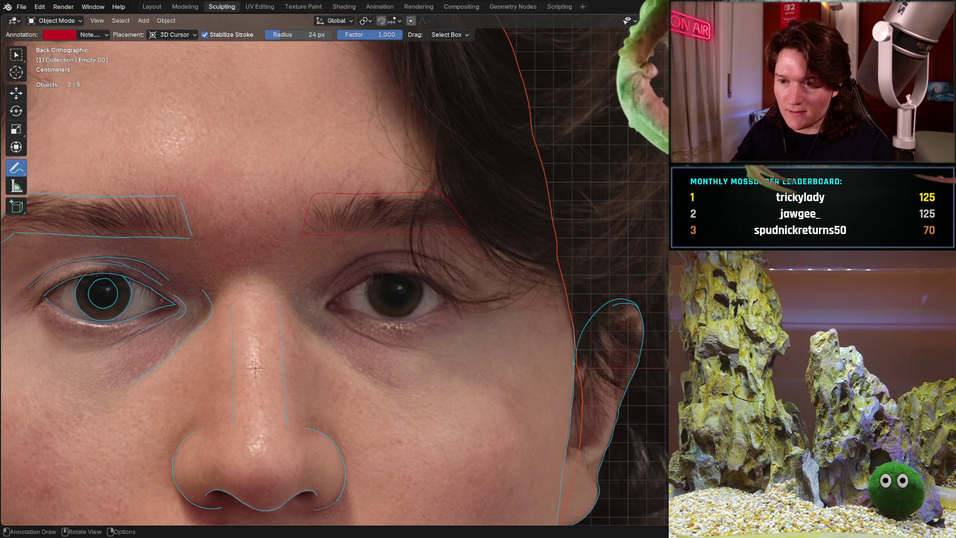
scroll(401, 249, up, 6)
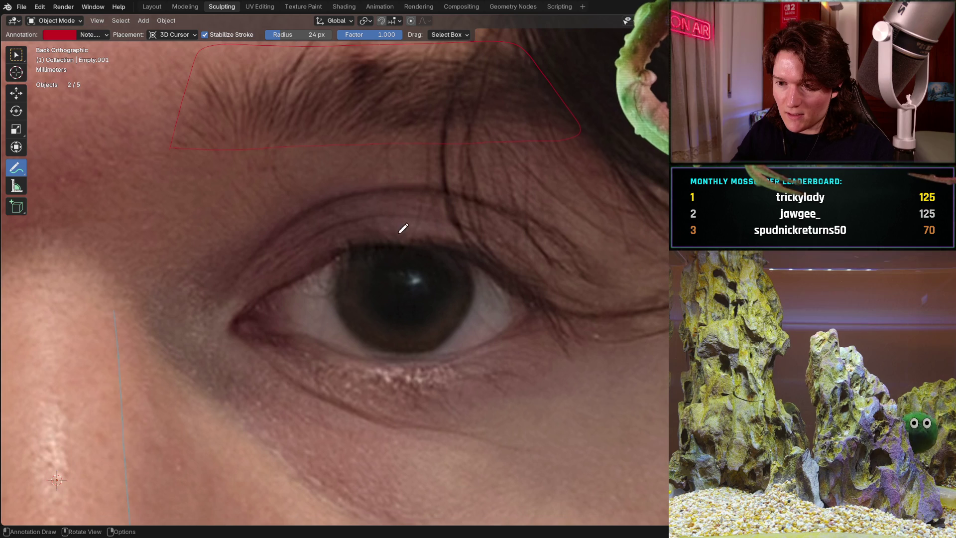
- Outline the second eye opening with a closed red almond-shaped stroke, then recentre the face
mouse_move(427, 238)
mouse_down()
mouse_move(363, 238)
mouse_move(340, 253)
mouse_move(351, 334)
mouse_move(370, 350)
mouse_move(448, 343)
mouse_move(470, 324)
mouse_up()
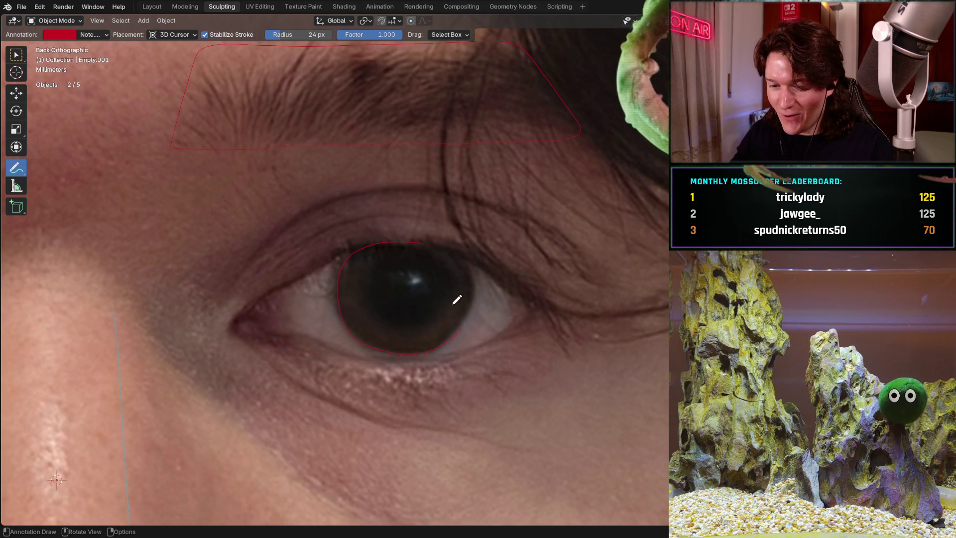
key(ctrl+z)
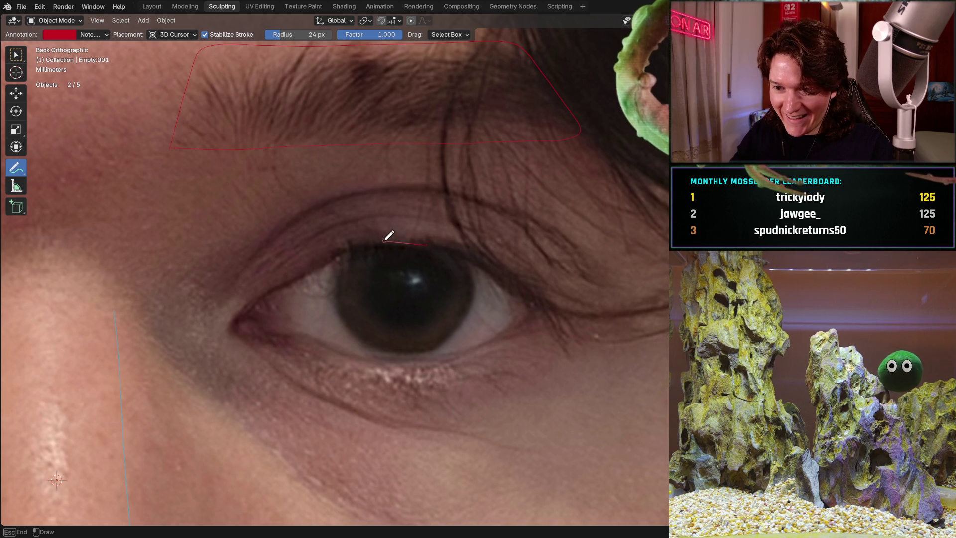
mouse_move(304, 270)
mouse_down()
mouse_move(261, 299)
mouse_move(242, 327)
mouse_move(391, 359)
mouse_up()
drag(417, 360, 472, 353)
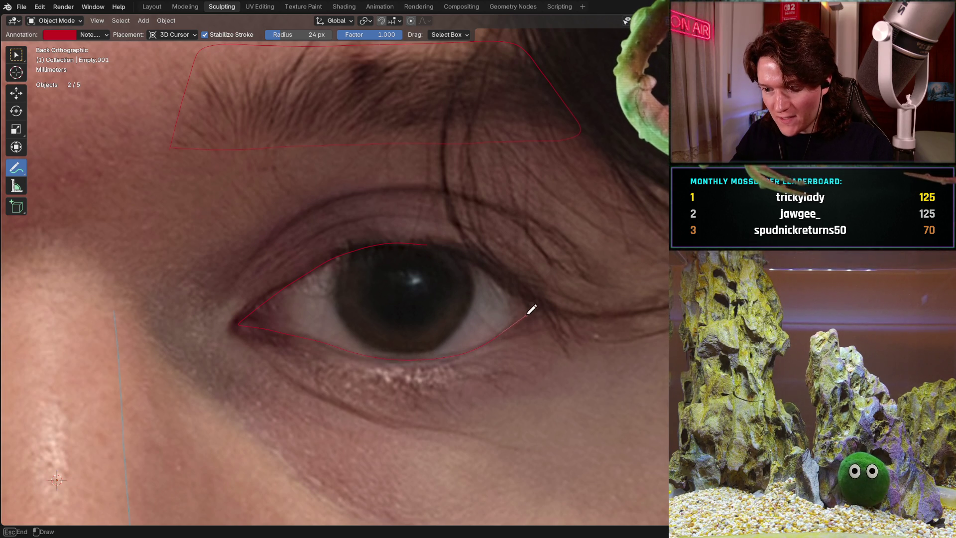
mouse_move(550, 293)
mouse_down()
mouse_move(528, 292)
mouse_move(463, 249)
mouse_up()
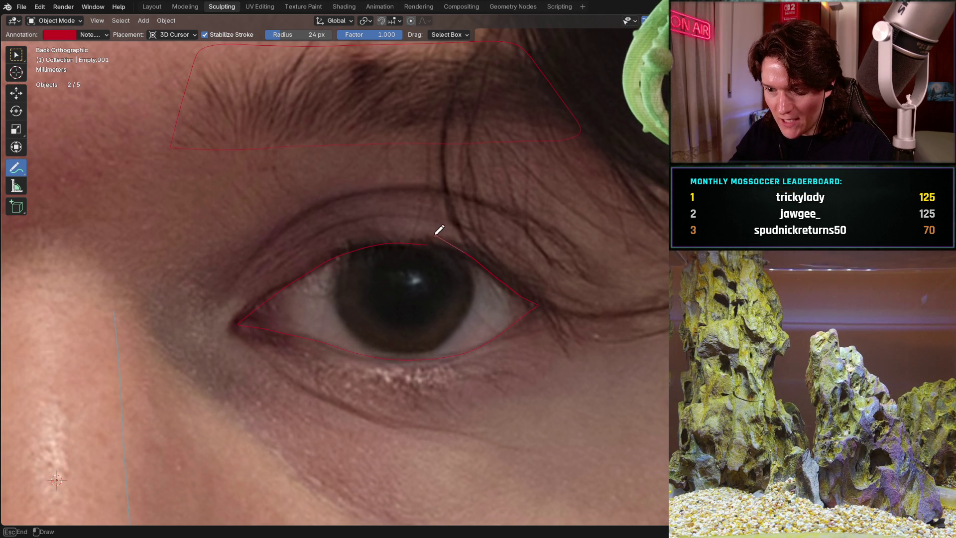
drag(378, 241, 375, 243)
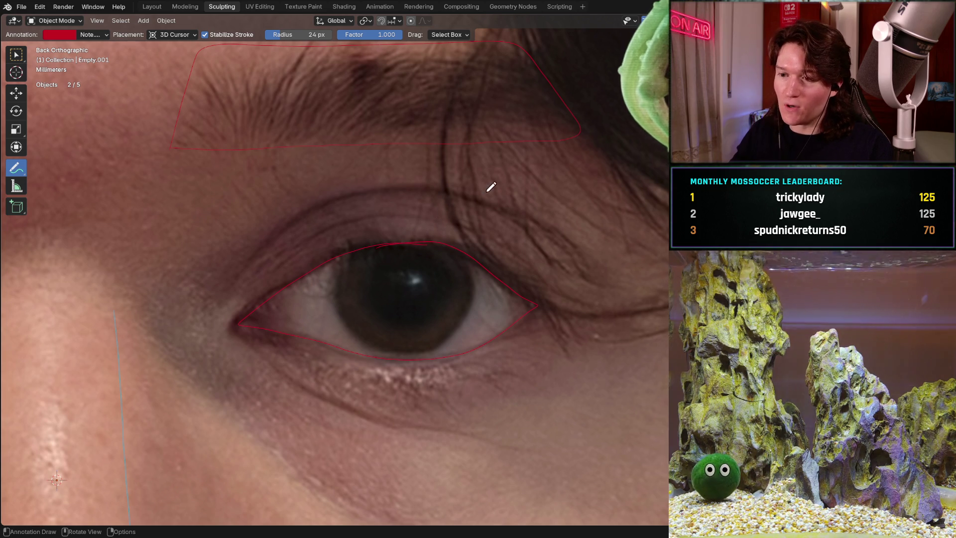
scroll(357, 273, down, 8)
shift+middle_drag(357, 274, 401, 225)
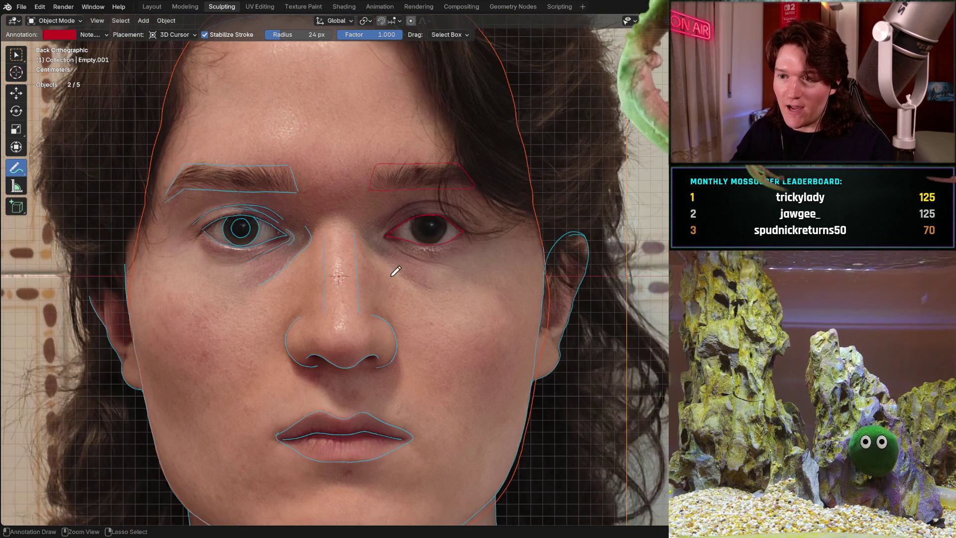
- Zoom into the nose and draw a red loop around the nose tip
scroll(402, 274, up, 4)
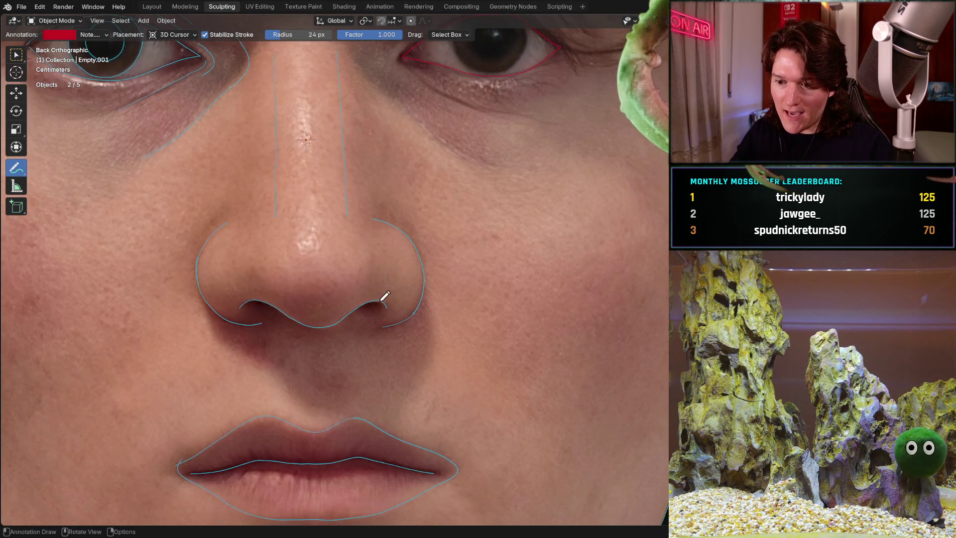
shift+middle_drag(384, 294, 344, 312)
scroll(340, 316, up, 2)
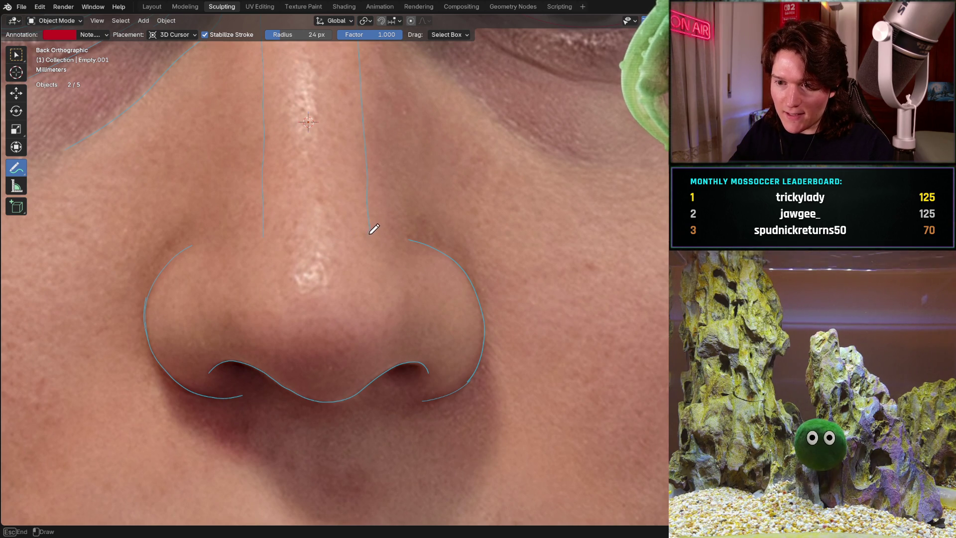
drag(298, 231, 267, 237)
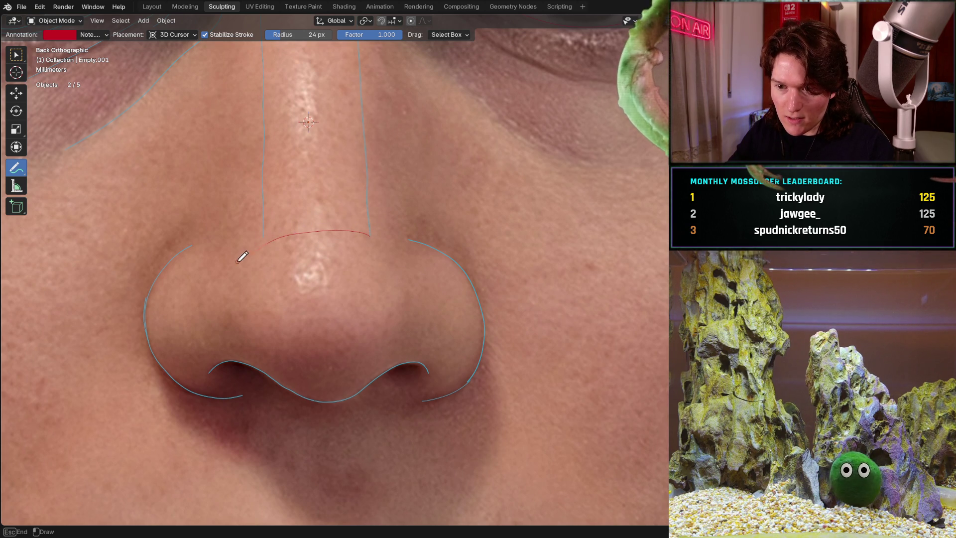
drag(269, 366, 322, 403)
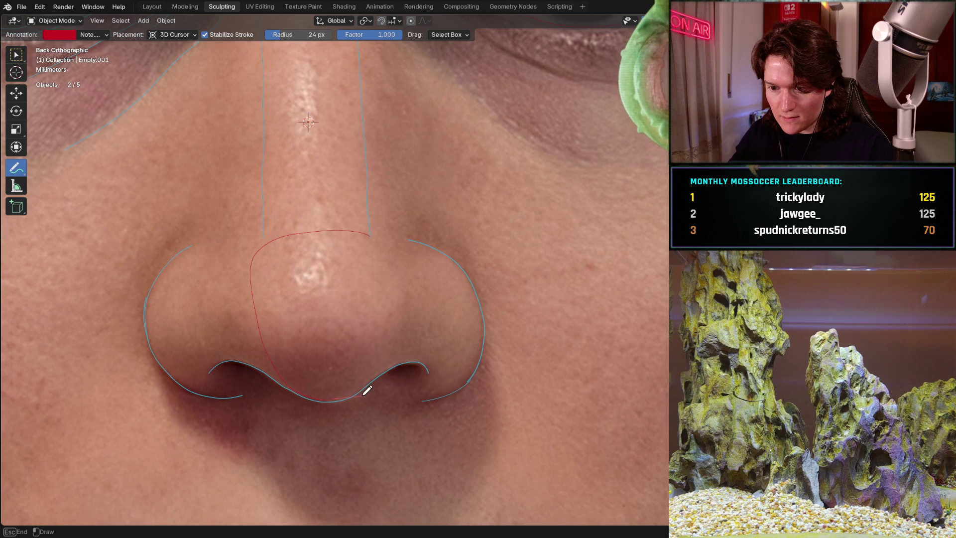
mouse_move(385, 375)
mouse_down()
mouse_move(399, 344)
mouse_move(399, 300)
mouse_move(371, 229)
mouse_move(343, 225)
mouse_up()
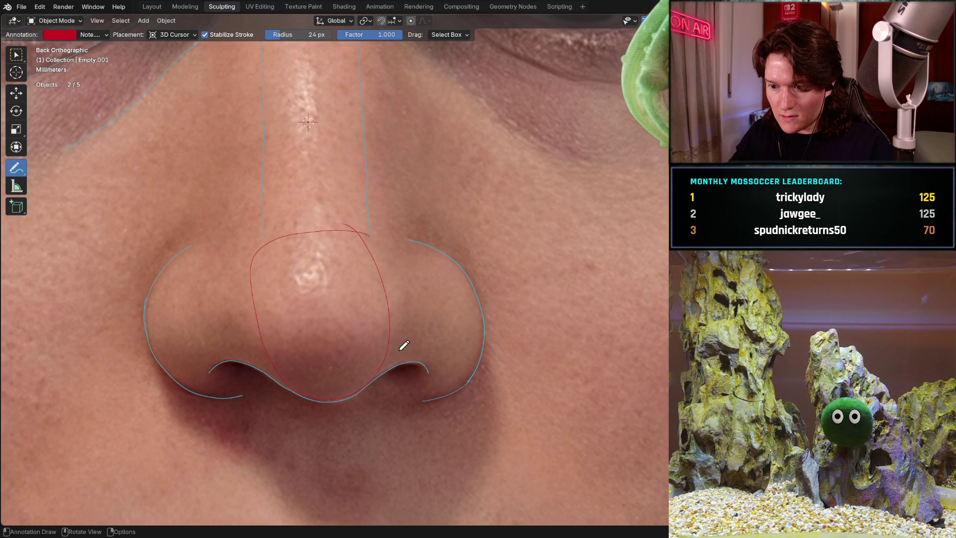
- Add a red stroke along the right nostril's outer curve
drag(428, 395, 463, 383)
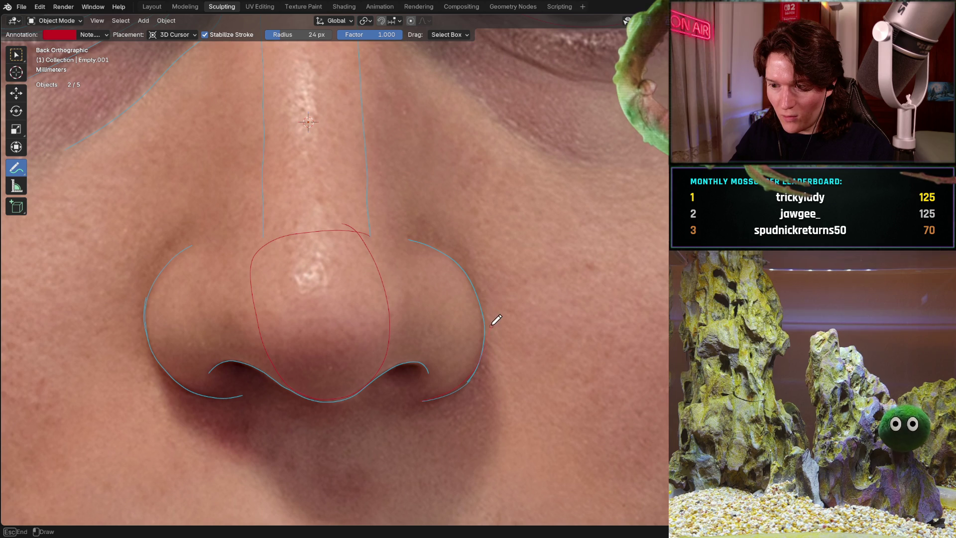
drag(464, 256, 401, 228)
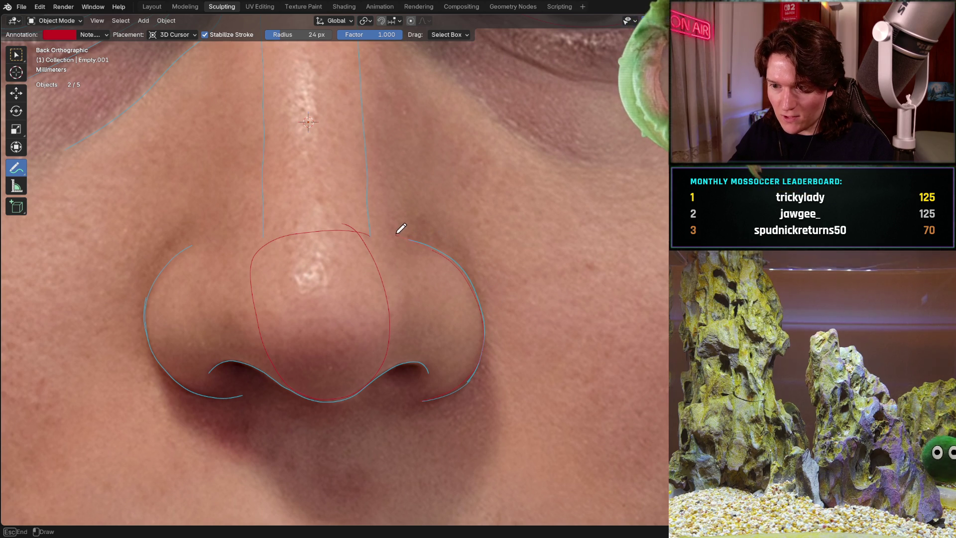
shift+scroll(336, 317, down, 8)
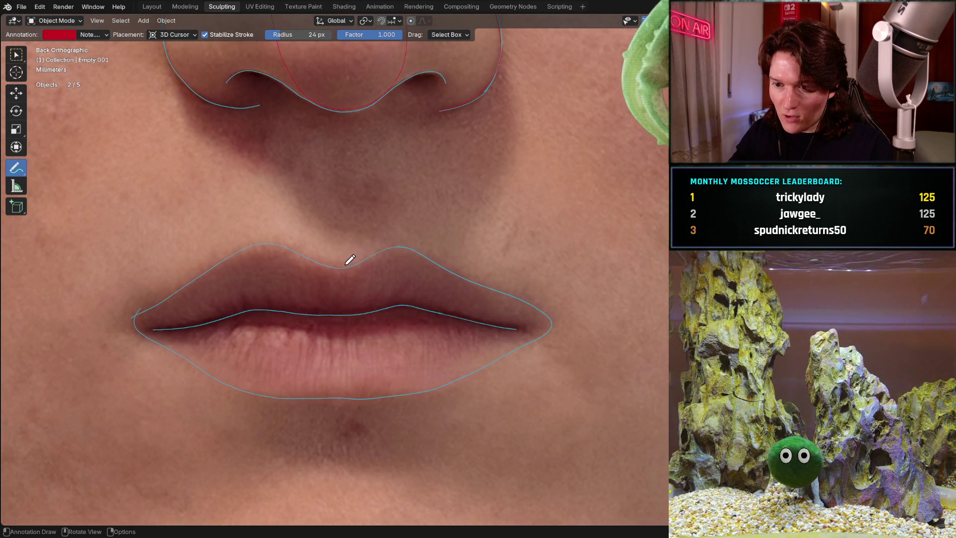
- Draw a red oval loop over the right side of the upper and lower lip
shift+scroll(366, 273, up, 5)
mouse_move(366, 273)
shift+middle_down()
mouse_move(354, 292)
mouse_move(388, 246)
shift+middle_up()
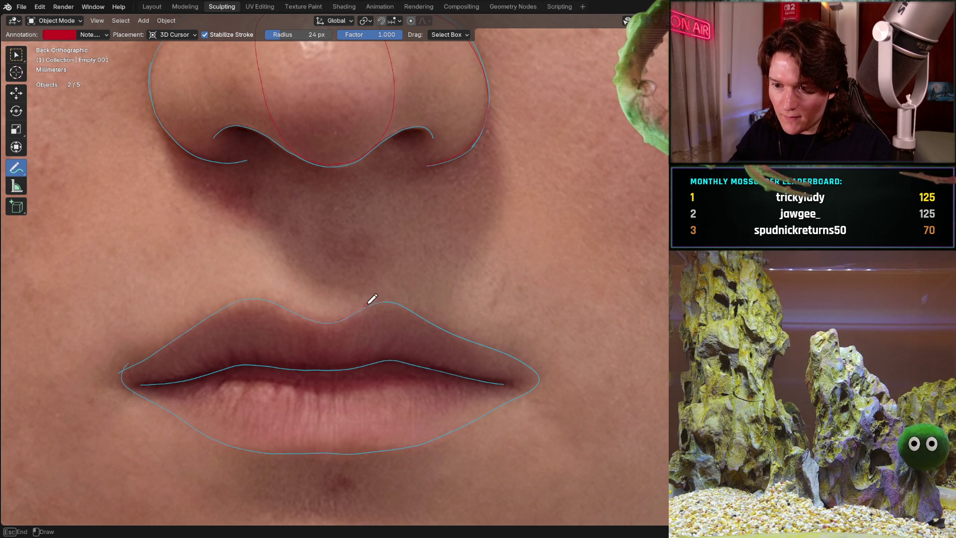
drag(368, 305, 385, 298)
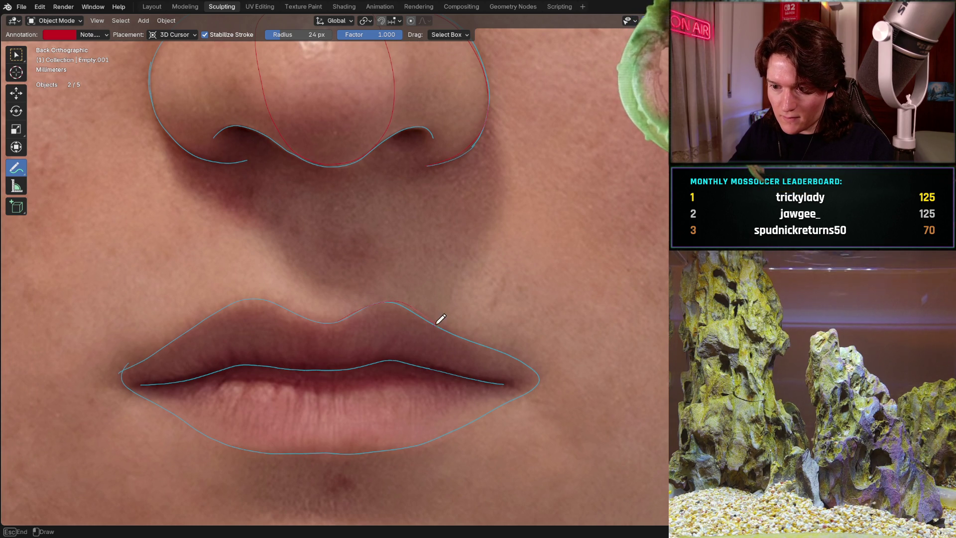
mouse_move(440, 318)
mouse_down()
mouse_move(433, 399)
mouse_move(410, 446)
mouse_move(386, 460)
mouse_move(358, 450)
mouse_move(343, 434)
mouse_move(368, 299)
mouse_move(384, 303)
mouse_move(356, 312)
mouse_move(335, 393)
mouse_move(356, 438)
mouse_move(404, 444)
mouse_move(446, 405)
mouse_move(399, 285)
mouse_up()
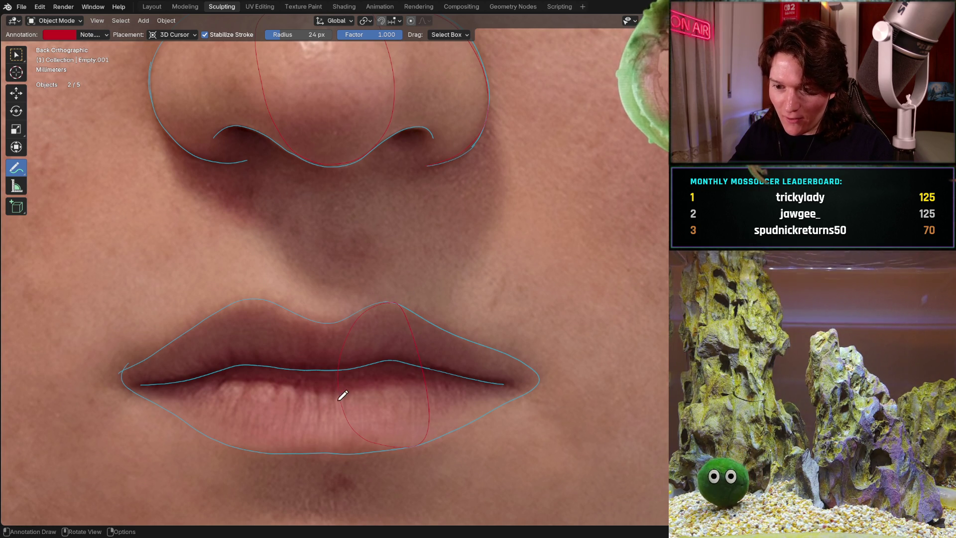
drag(359, 453, 401, 448)
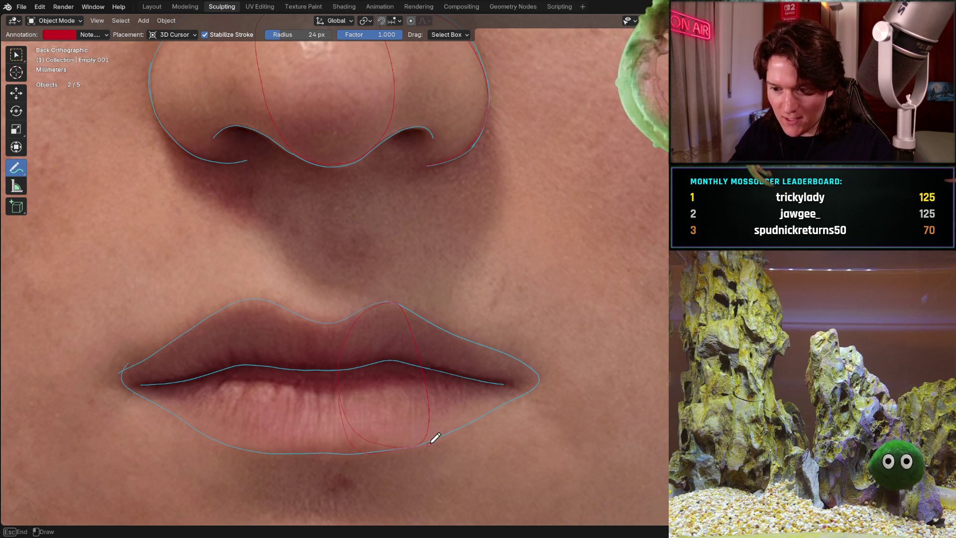
scroll(393, 256, down, 3)
mouse_move(352, 348)
shift+middle_down()
mouse_move(370, 298)
mouse_move(350, 341)
shift+middle_up()
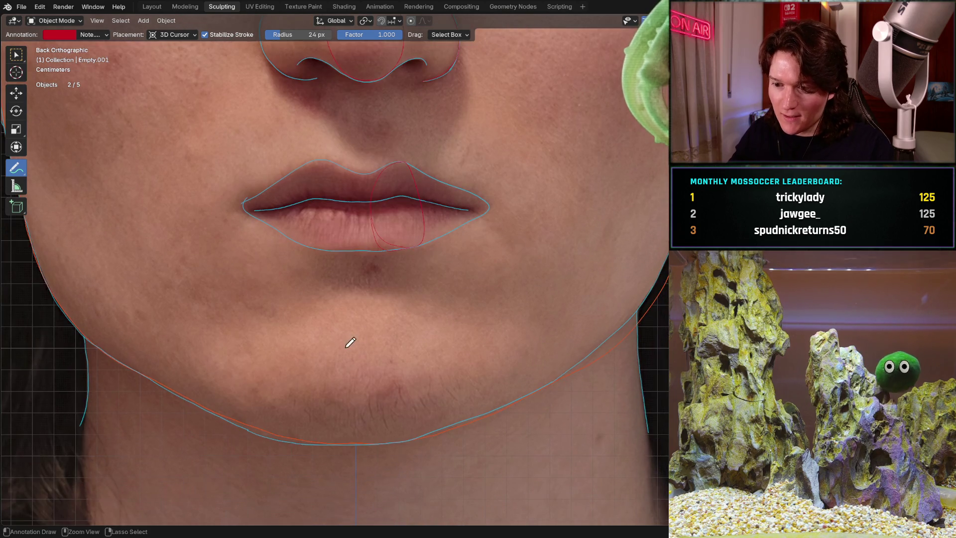
- Zoom to the chin and draw a red stroke along the chin and jaw's lower edge
scroll(350, 341, up, 1)
scroll(344, 309, up, 2)
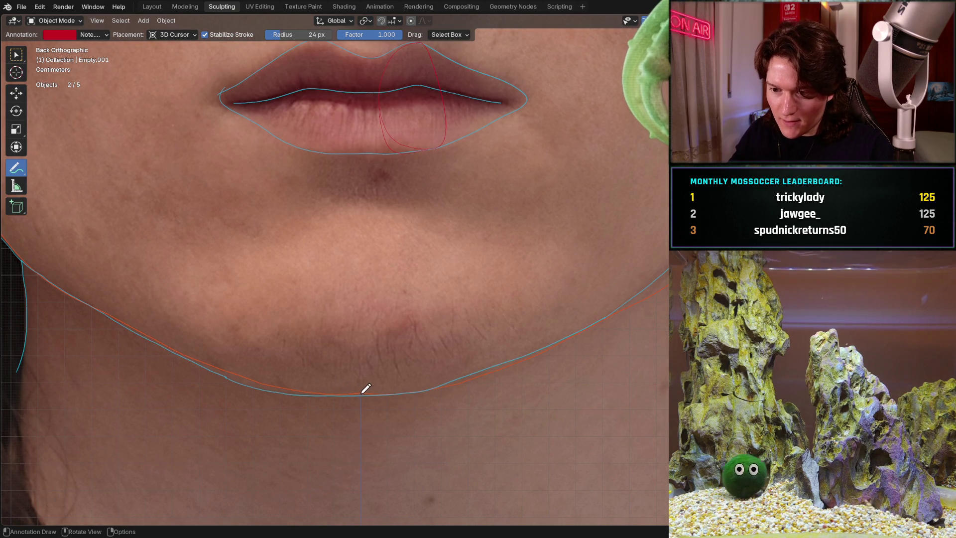
drag(369, 390, 387, 390)
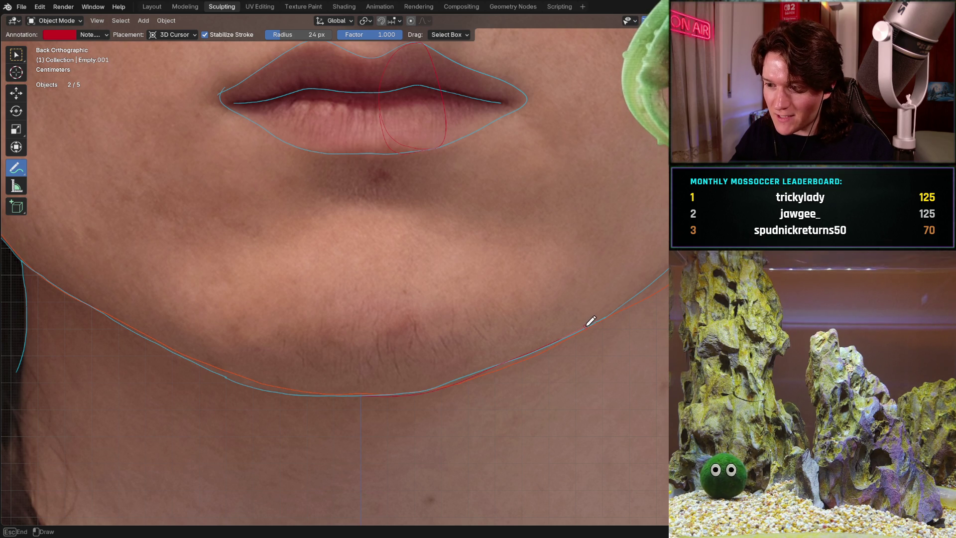
drag(636, 291, 648, 284)
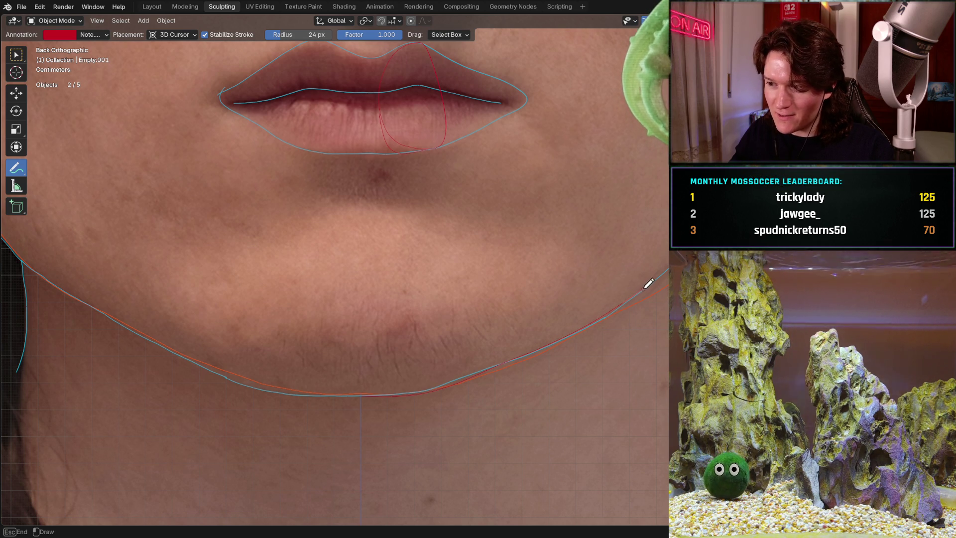
mouse_move(405, 308)
mouse_down()
mouse_move(352, 330)
mouse_move(350, 380)
mouse_move(369, 408)
mouse_move(375, 393)
mouse_move(470, 378)
mouse_move(514, 350)
mouse_move(476, 281)
mouse_up()
- Replace the stray chin stroke with a red circle around the chin
key(ctrl+z)
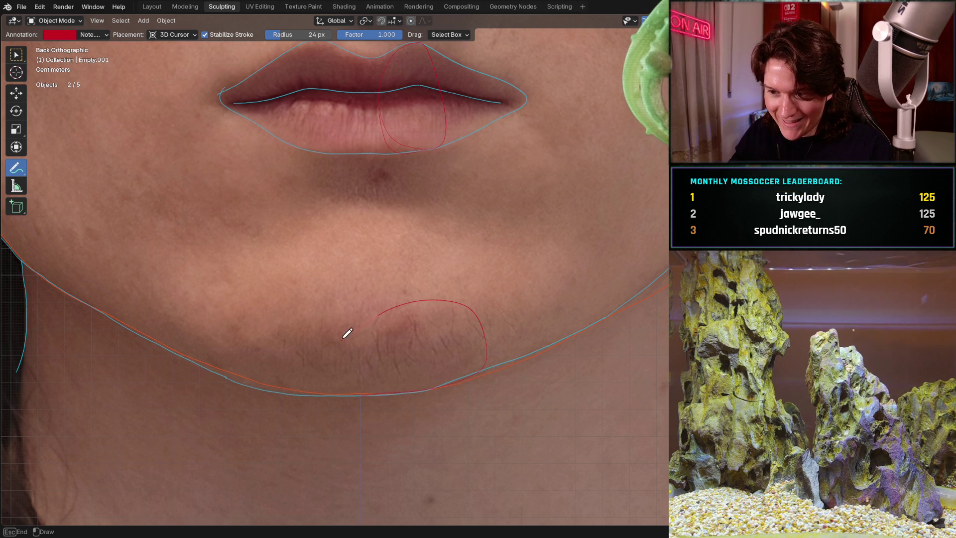
mouse_move(347, 333)
mouse_down()
mouse_move(363, 393)
mouse_move(384, 400)
mouse_up()
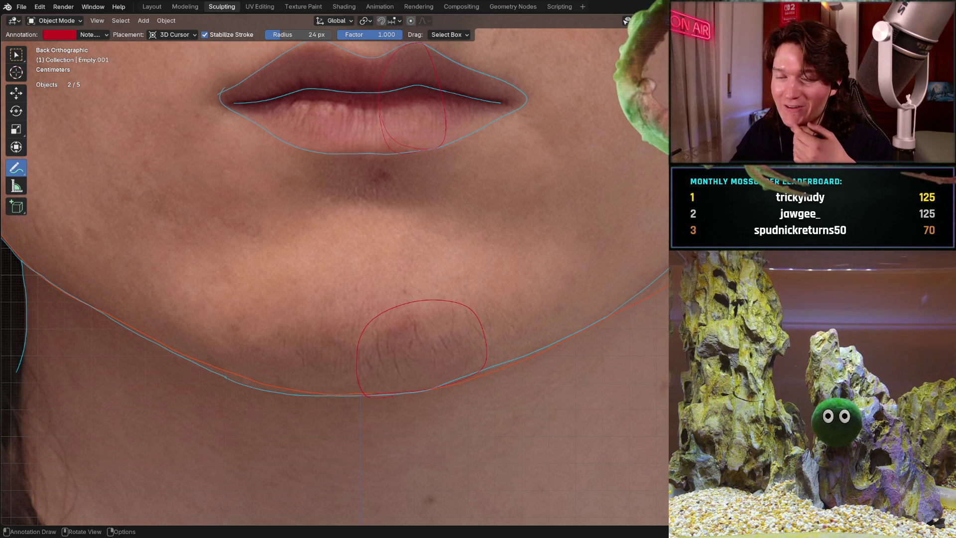
scroll(373, 264, down, 5)
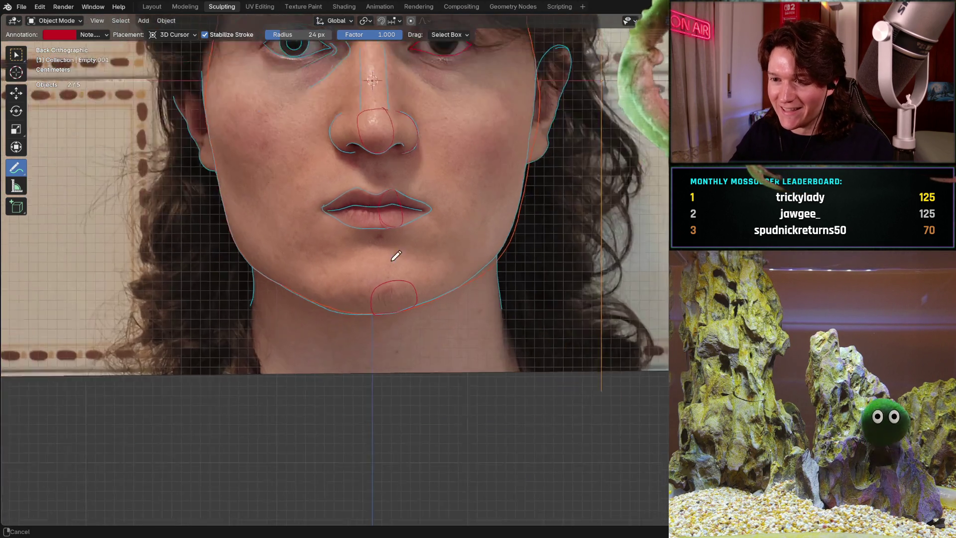
- Switch to the Left Orthographic view of the head and fade the head mesh over the profile photo
scroll(396, 255, down, 2)
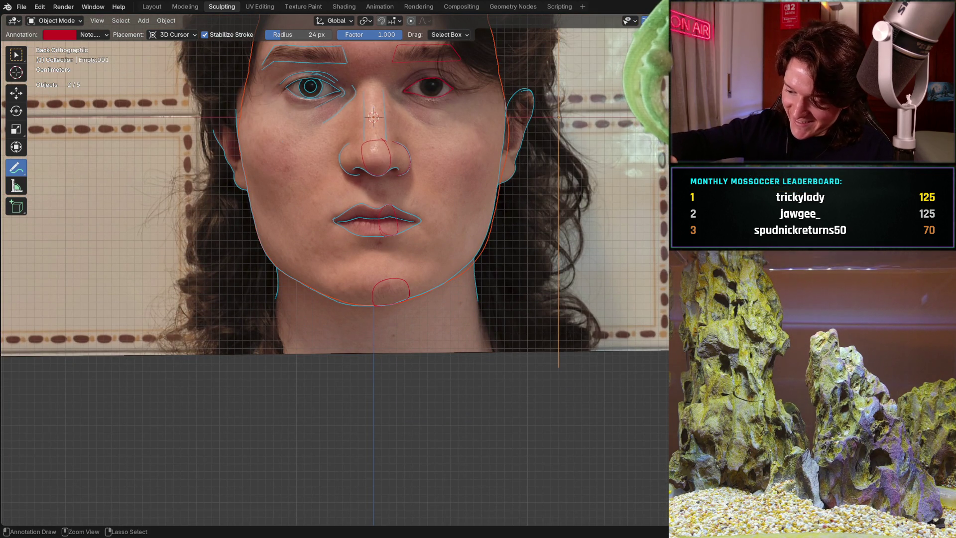
key(ctrl+KP_3)
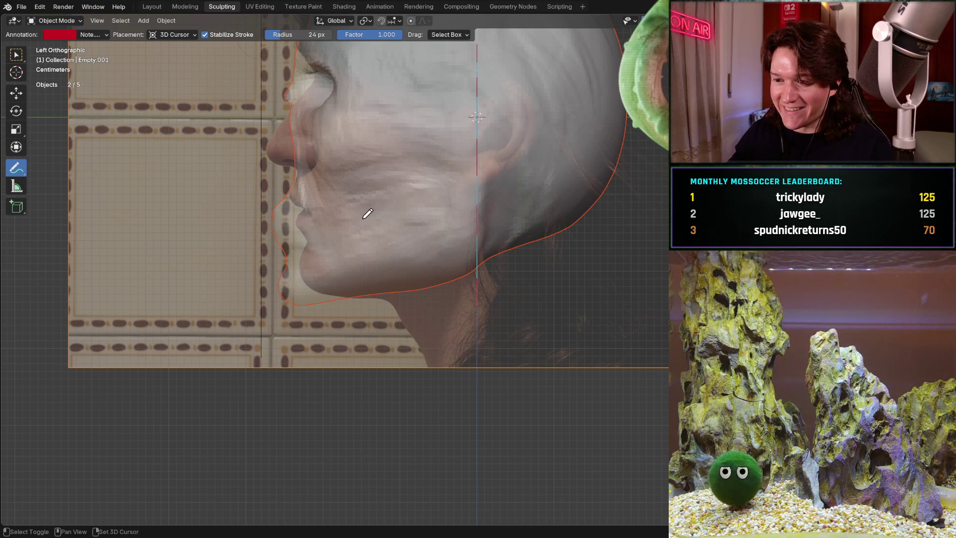
scroll(375, 202, up, 3)
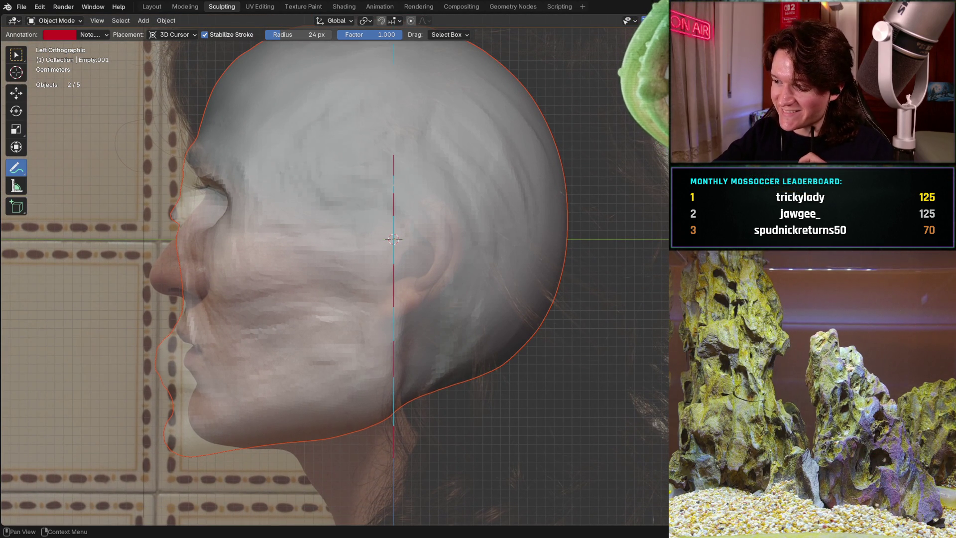
mouse_move(846, 348)
mouse_down()
mouse_move(886, 348)
mouse_move(777, 349)
mouse_up()
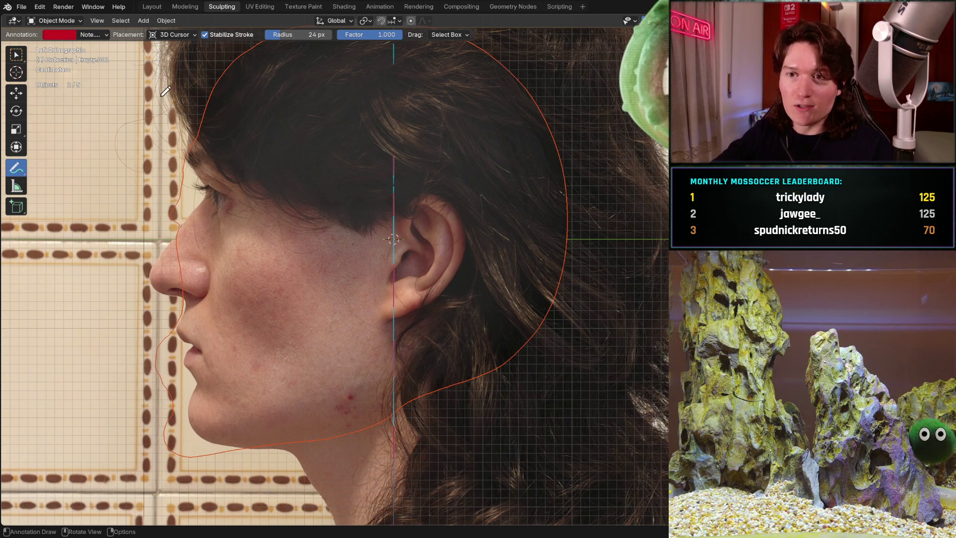
- Hide the head mesh and slide the side reference photo right and slightly down
key(h)
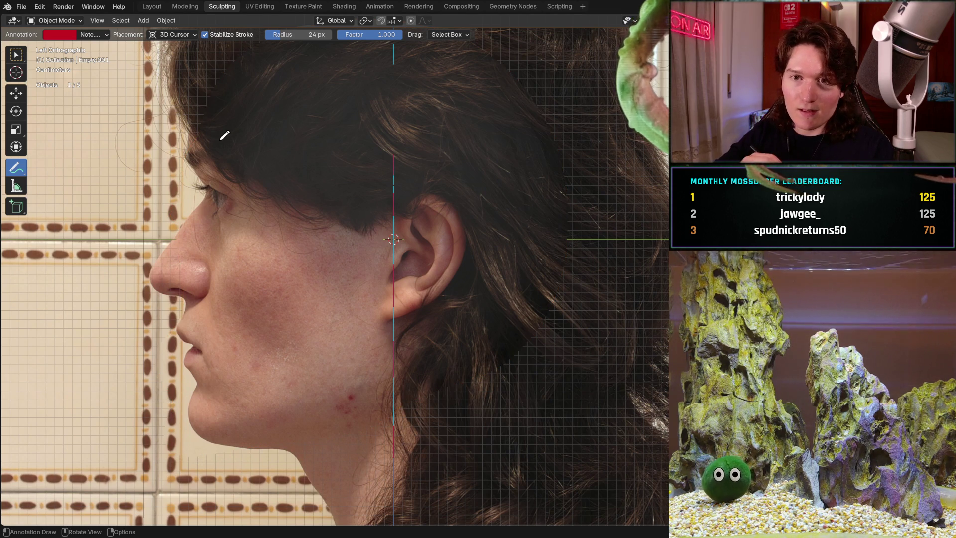
click(16, 93)
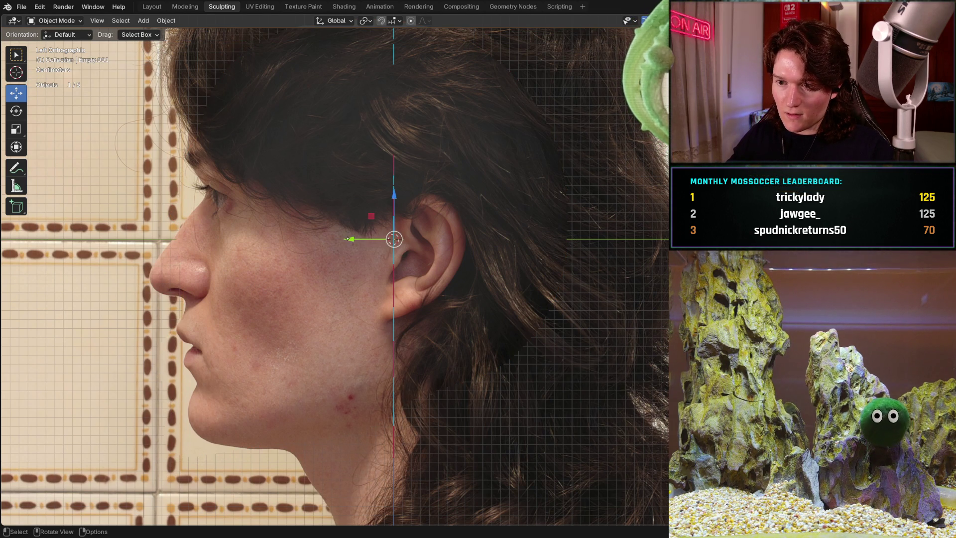
drag(355, 240, 535, 253)
drag(572, 195, 573, 200)
drag(529, 244, 537, 242)
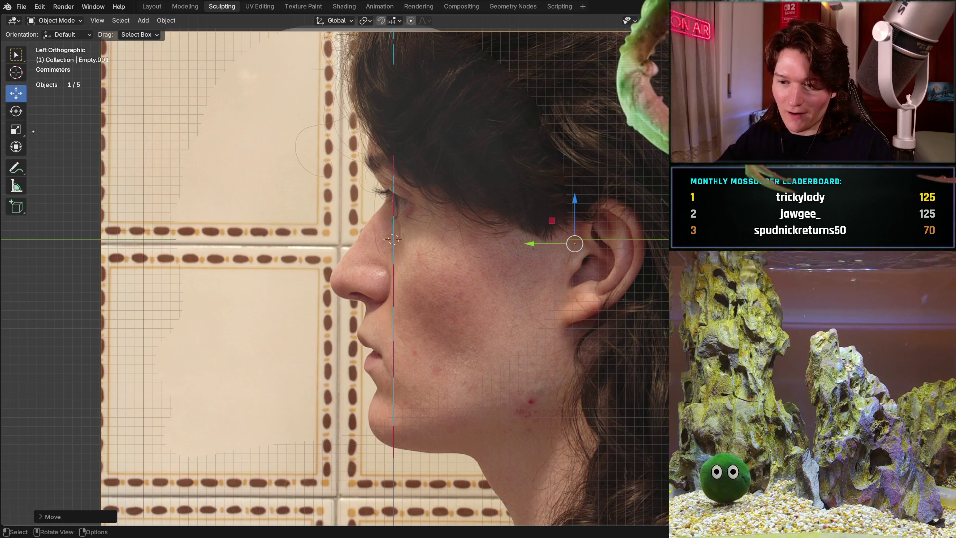
click(16, 111)
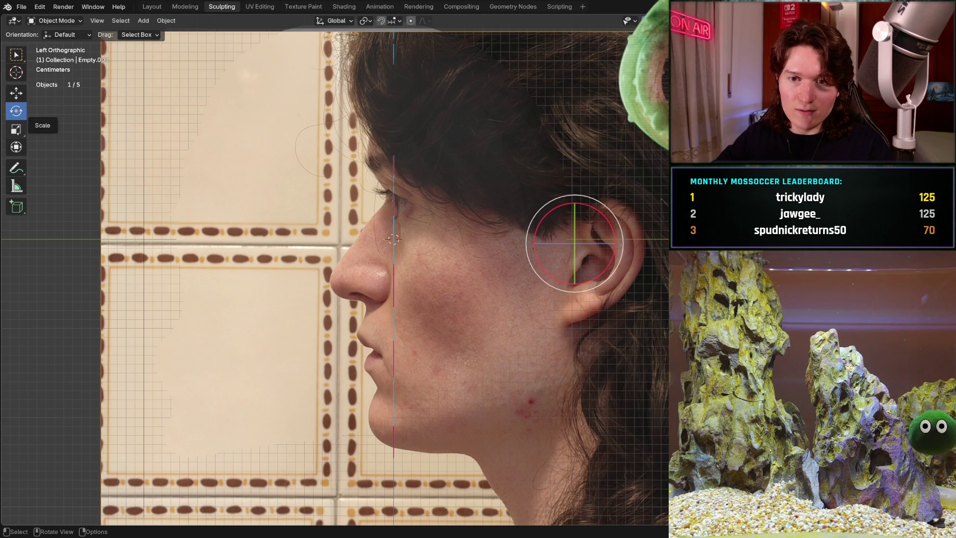
- Scale the side reference photo up to about 1.1 and pan the view to frame the face
click(15, 129)
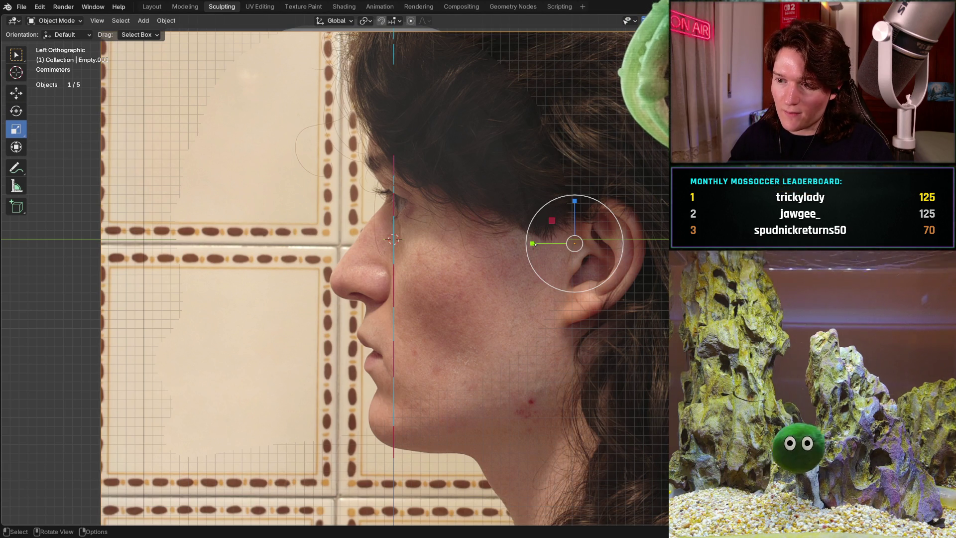
drag(533, 243, 535, 243)
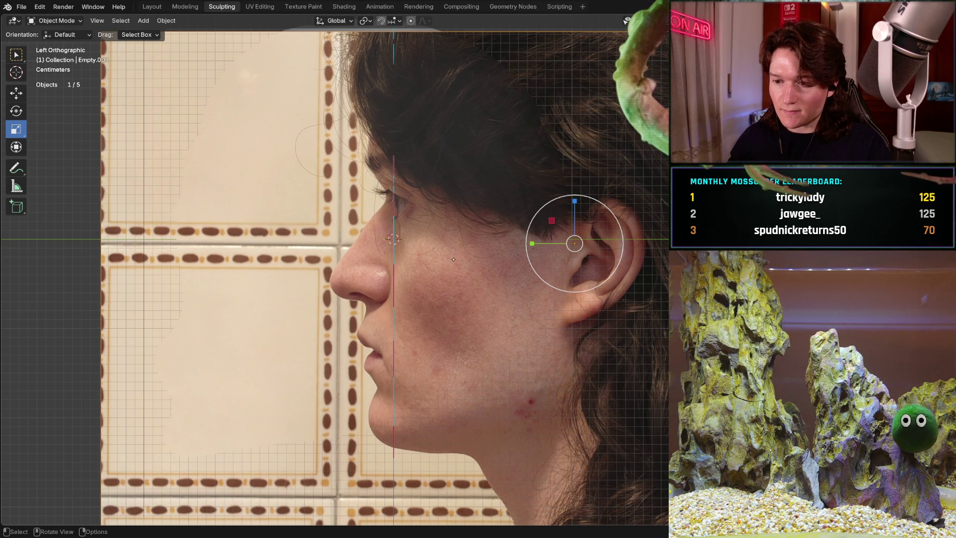
shift+middle_drag(388, 426, 362, 394)
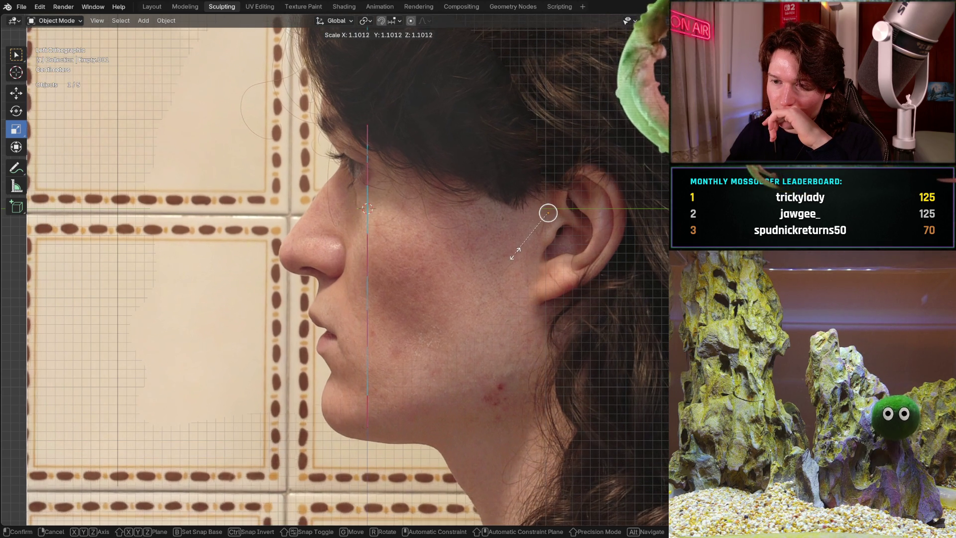
- Confirm the enlargement and reposition the reference photo, then shrink it slightly and stretch it vertically
click(498, 244)
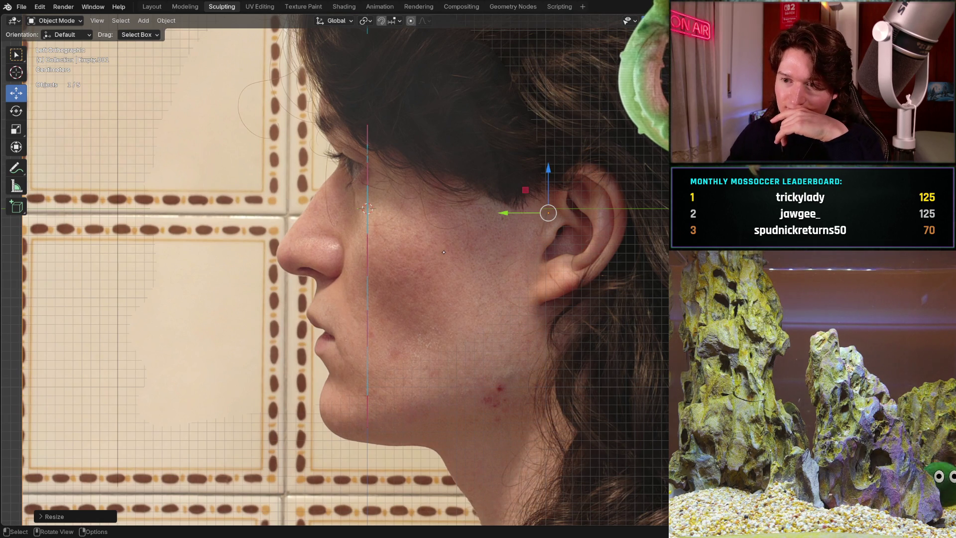
key(g)
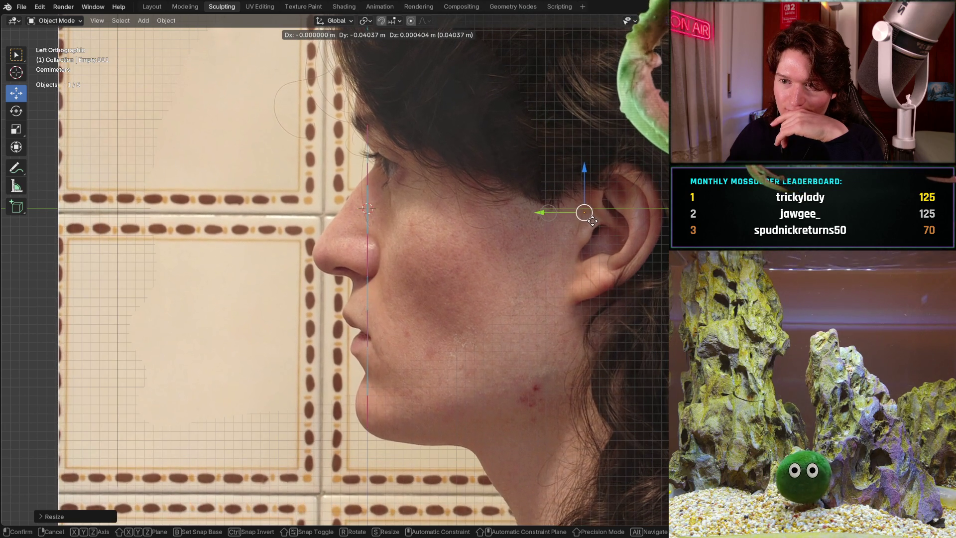
click(581, 226)
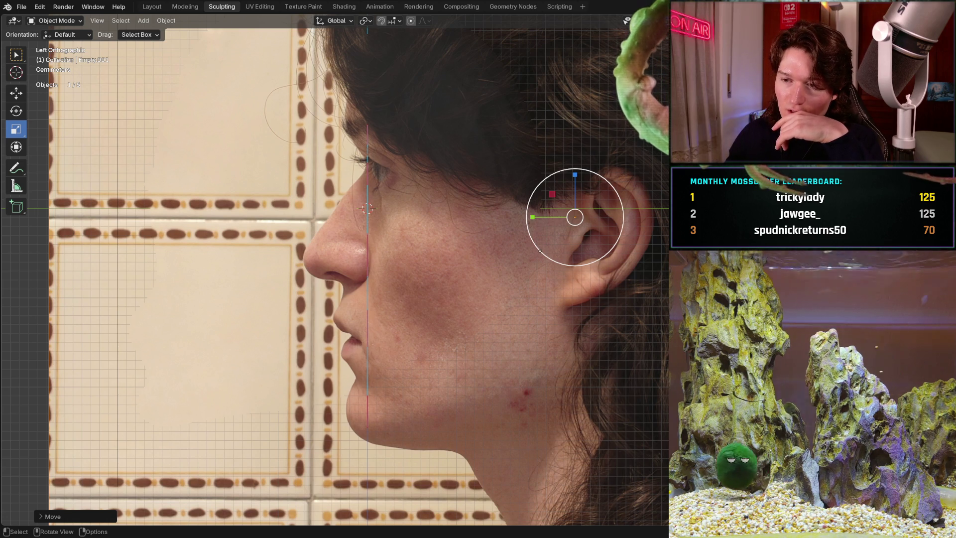
drag(553, 256, 559, 246)
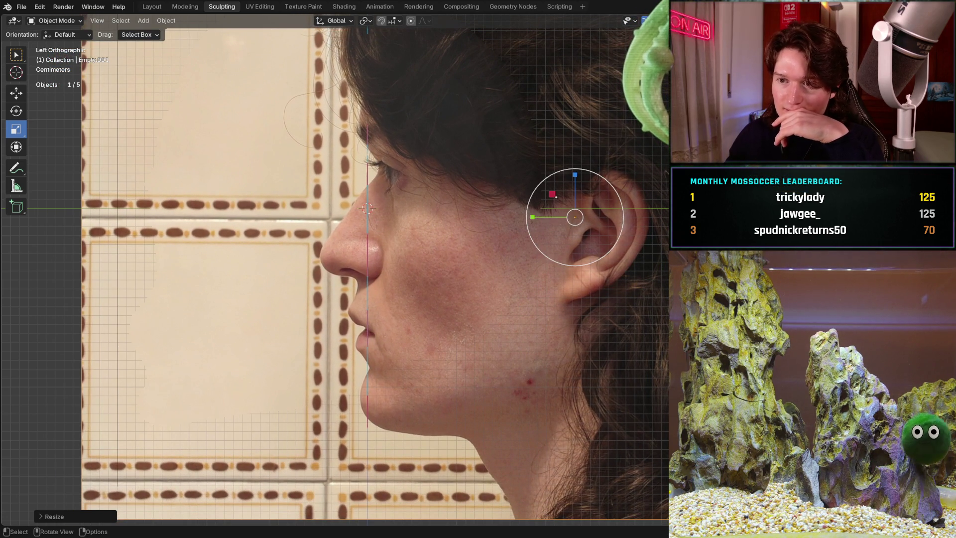
mouse_move(574, 175)
mouse_down()
mouse_move(580, 168)
mouse_move(578, 177)
mouse_up()
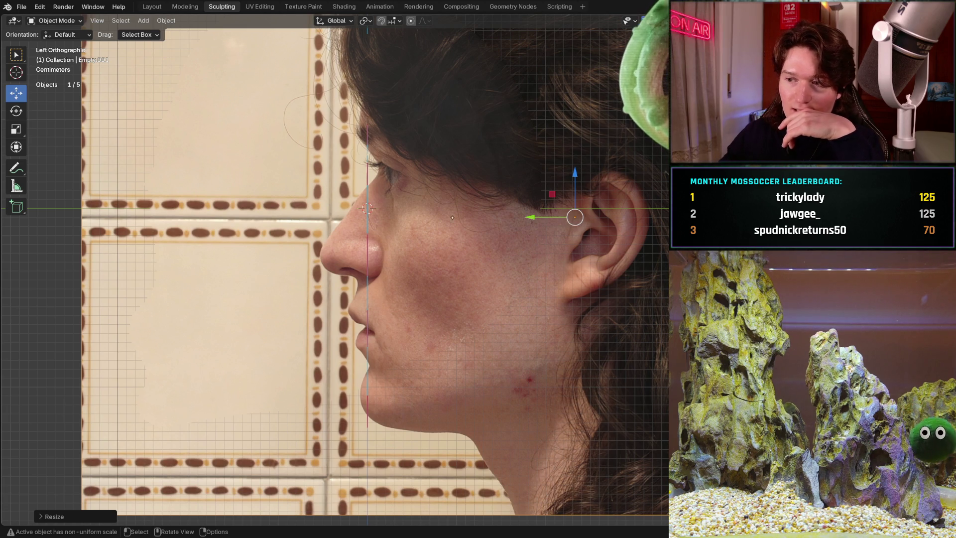
- Shift the reference photo along Y and Z, scale it uniformly, then shrink it slightly along Z
drag(532, 217, 513, 217)
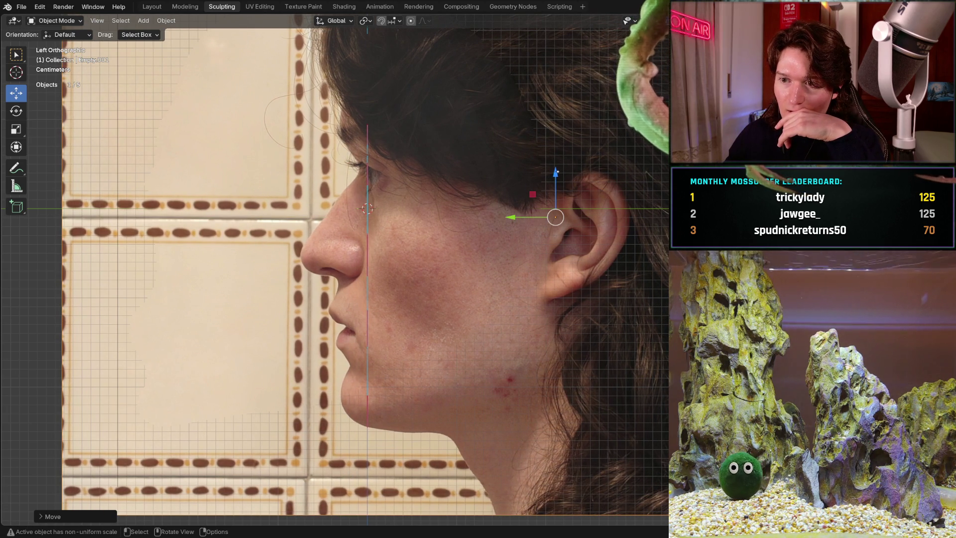
drag(555, 170, 554, 170)
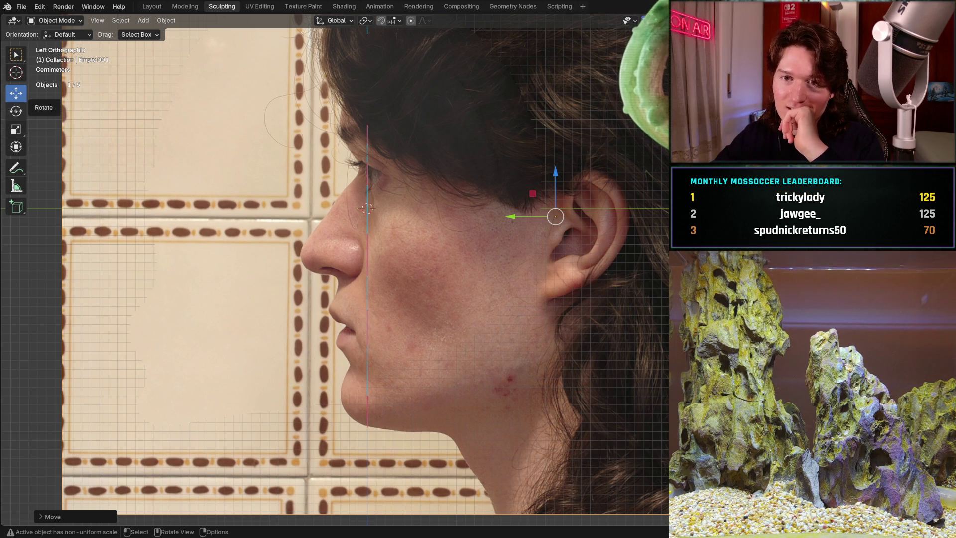
click(16, 129)
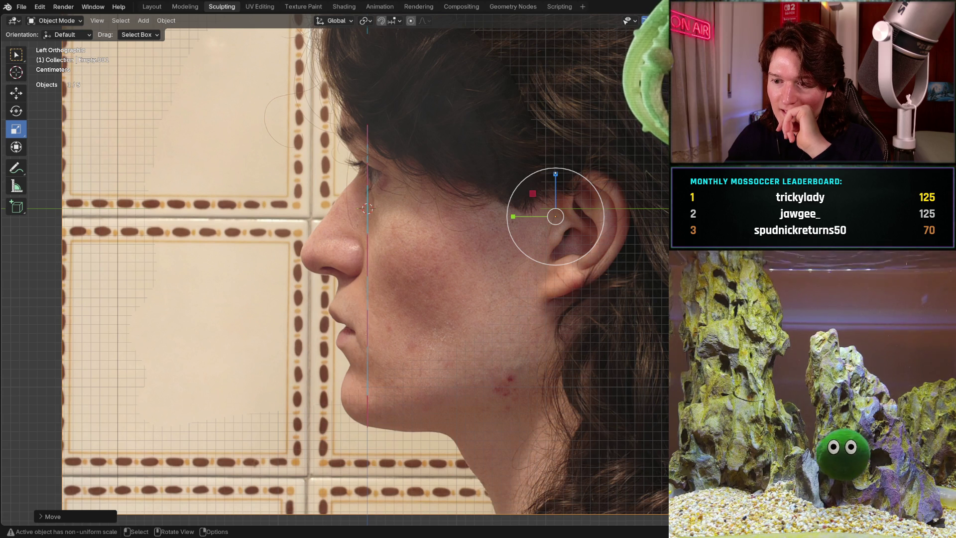
drag(557, 171, 555, 174)
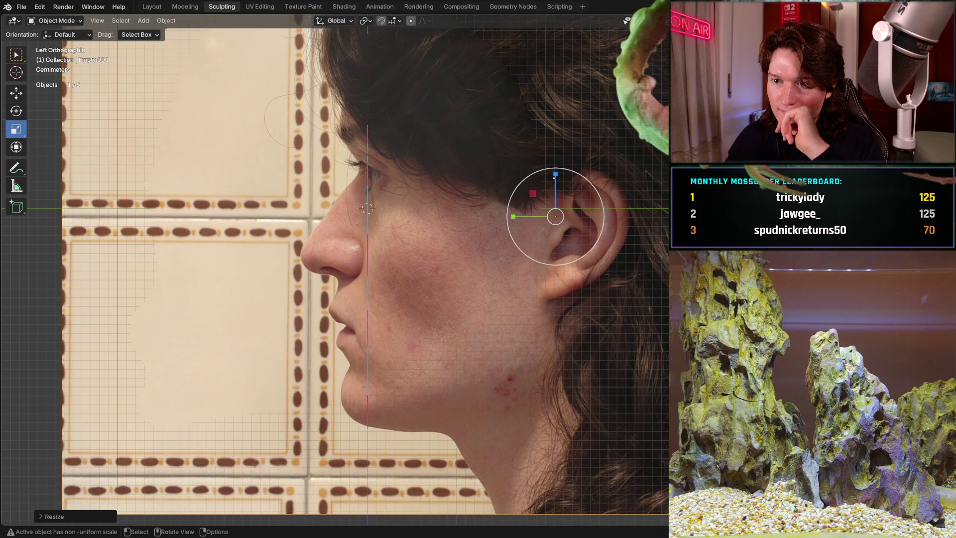
drag(556, 174, 555, 183)
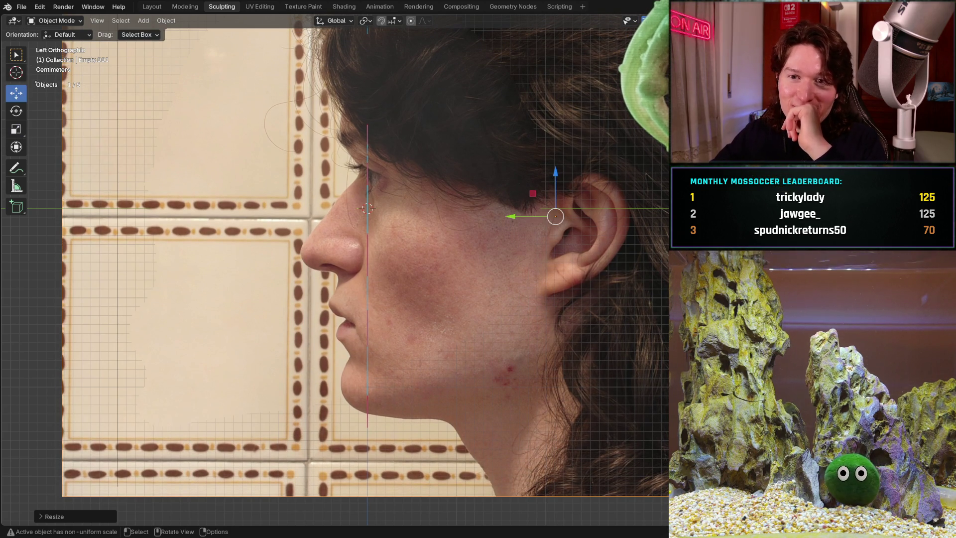
drag(562, 222, 569, 217)
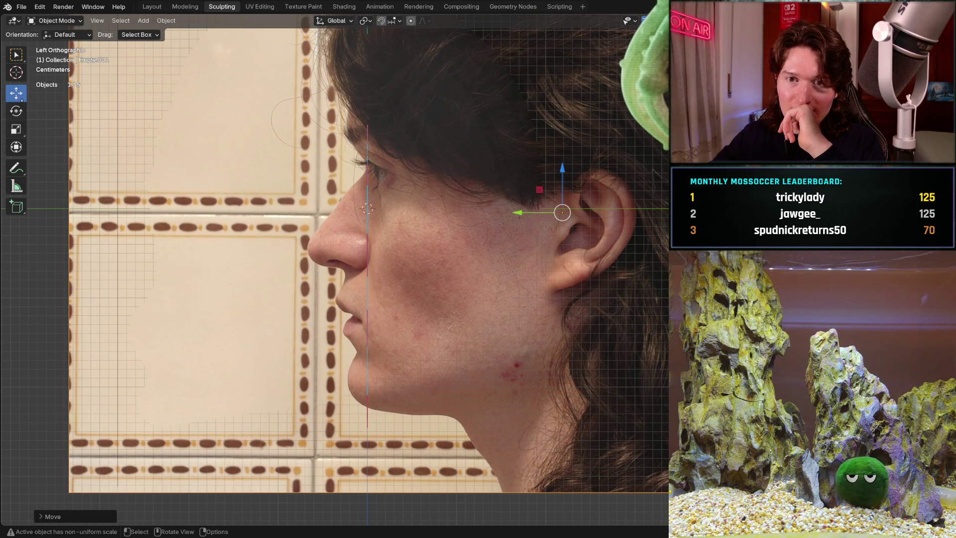
- Stretch the reference photo vertically and nudge it slightly right
click(16, 146)
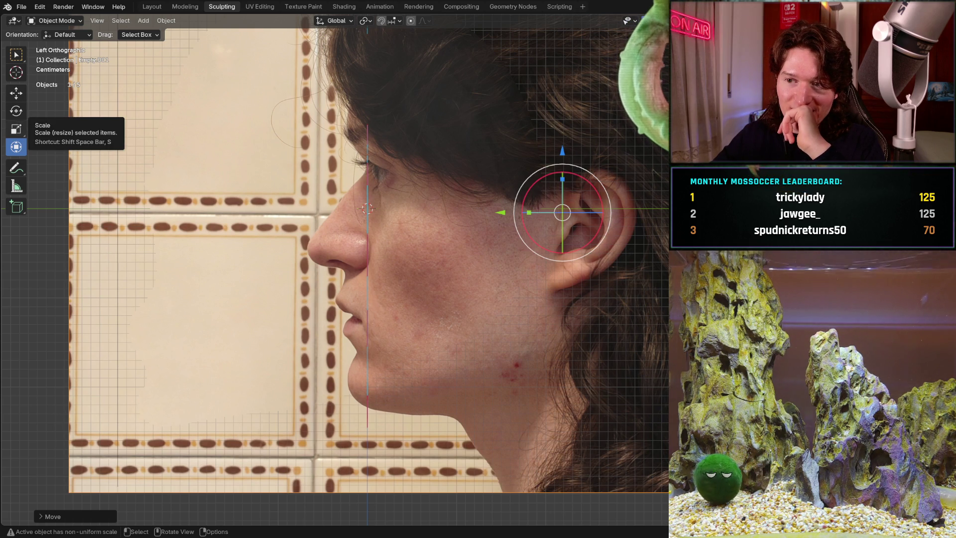
click(16, 129)
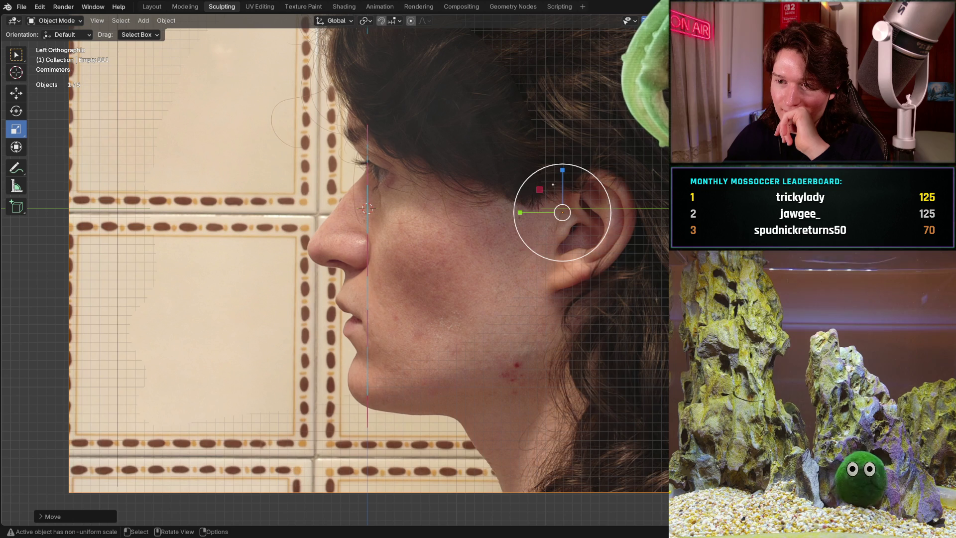
drag(562, 171, 564, 174)
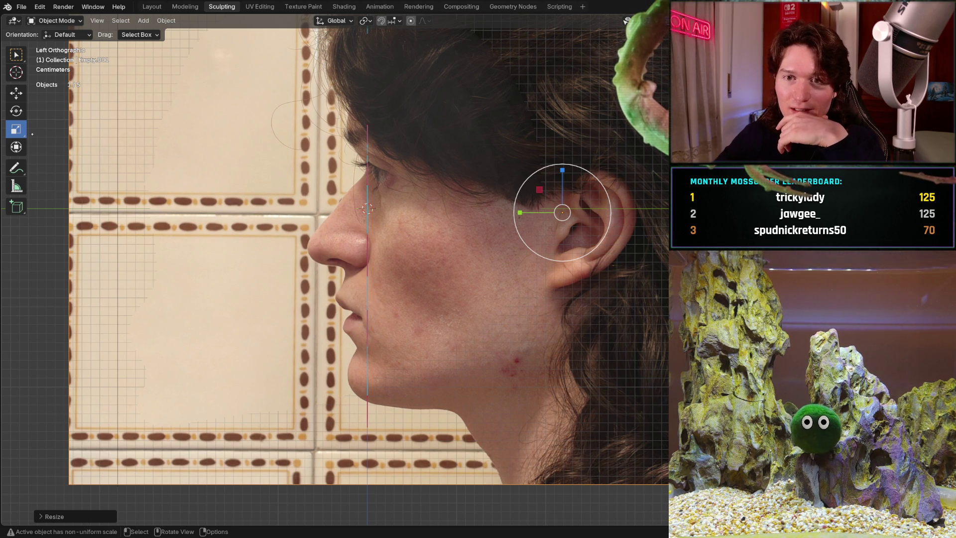
key(shift+space)
key(g)
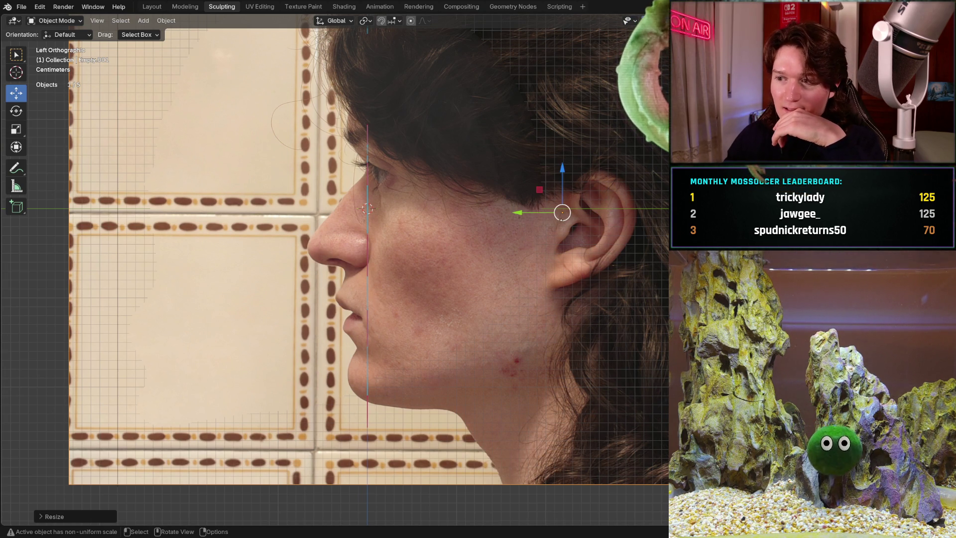
drag(562, 213, 559, 210)
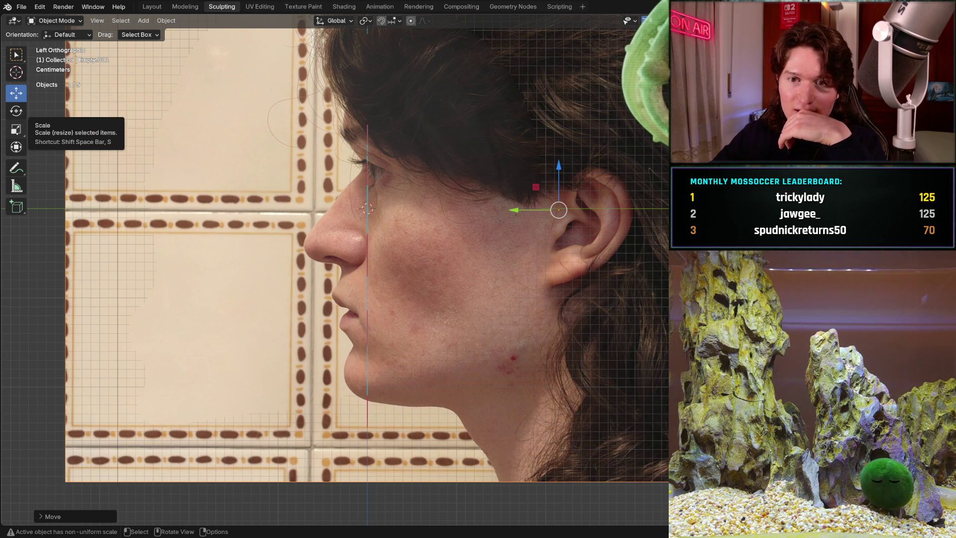
- Stretch the photo vertically again, then shift it along Y and lower it slightly
click(16, 129)
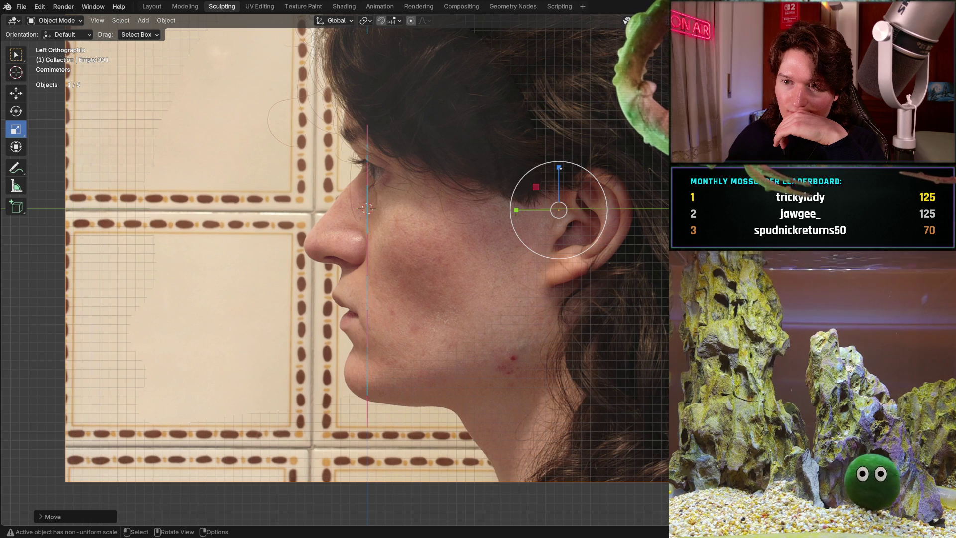
drag(559, 167, 559, 163)
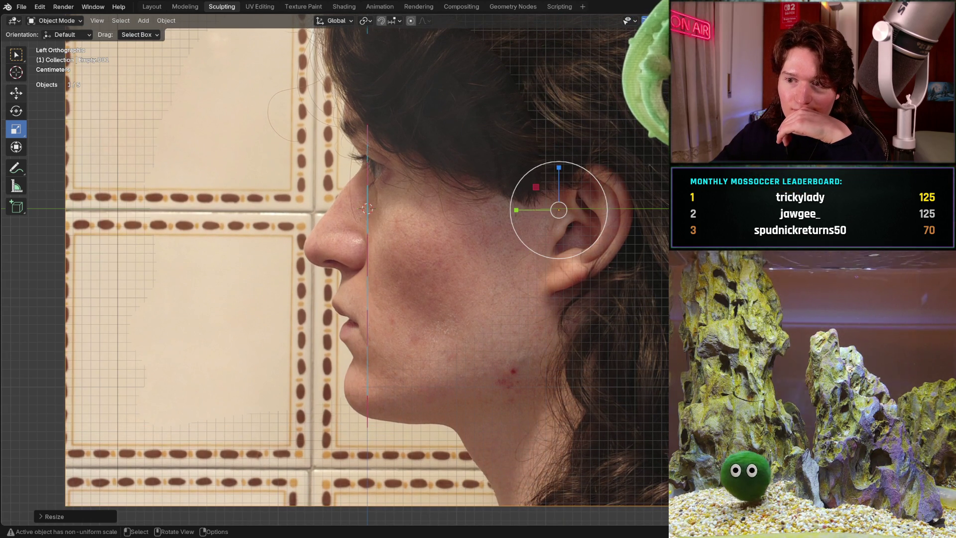
click(16, 93)
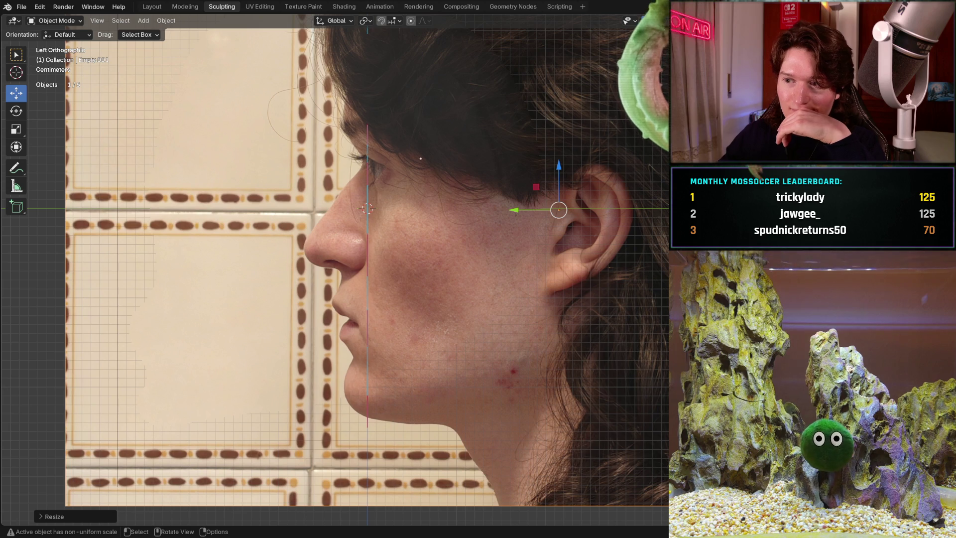
drag(524, 210, 540, 202)
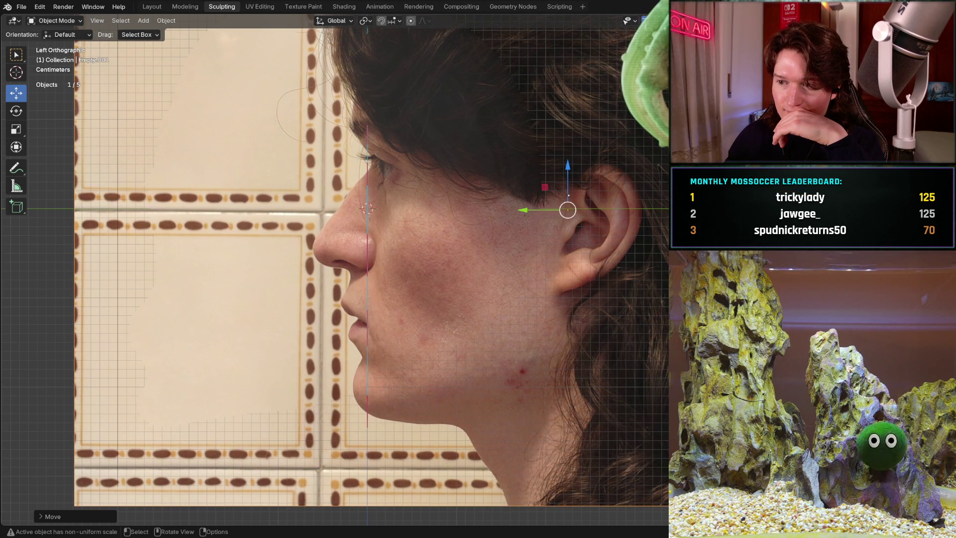
drag(568, 166, 569, 171)
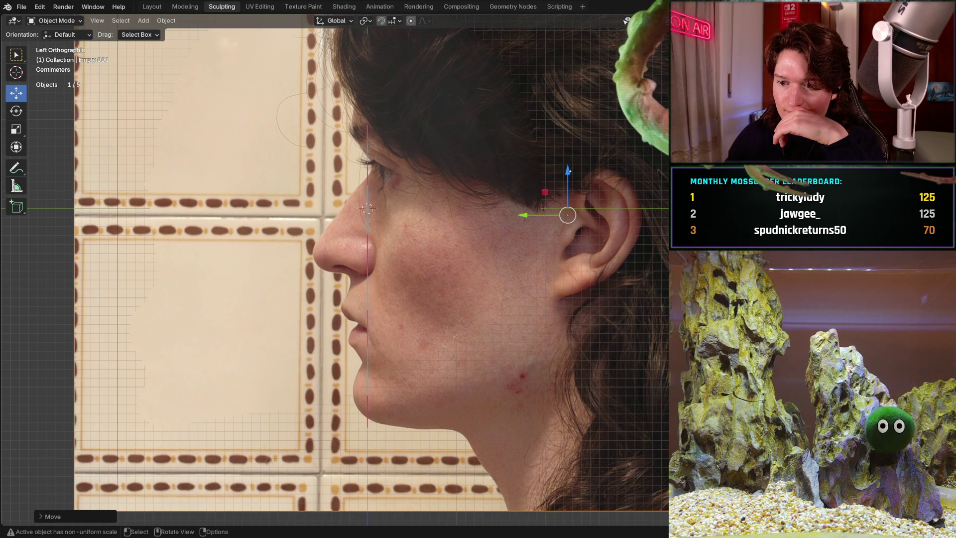
- Lower the profile reference photo by about 1.2 mm along Z
drag(569, 172, 567, 174)
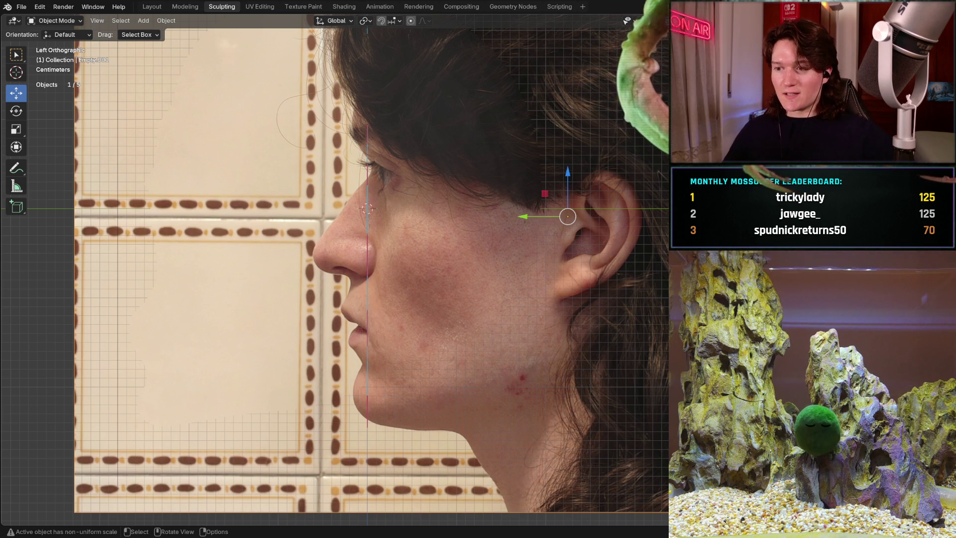
- Make the reference photo semi-transparent and slide it along Y over the head mesh
key(shift)
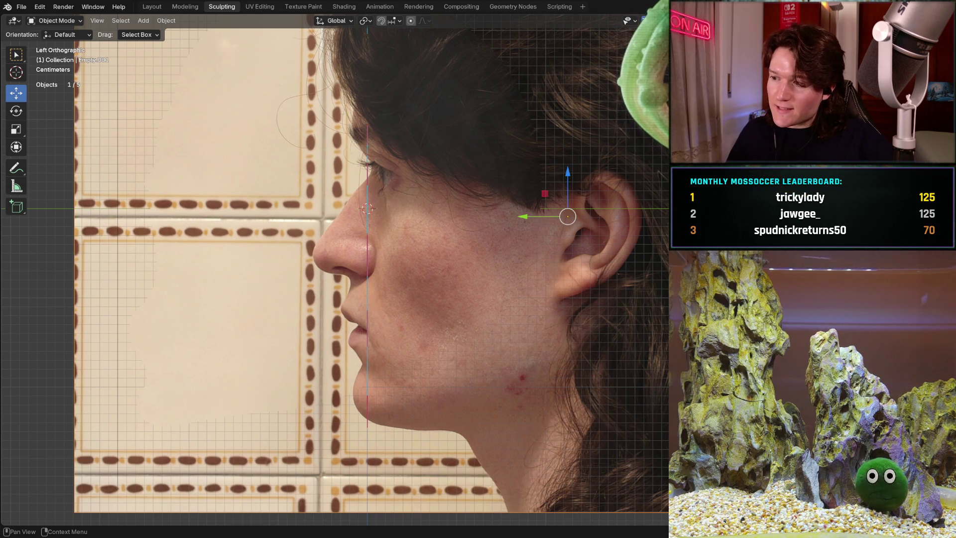
drag(821, 348, 777, 349)
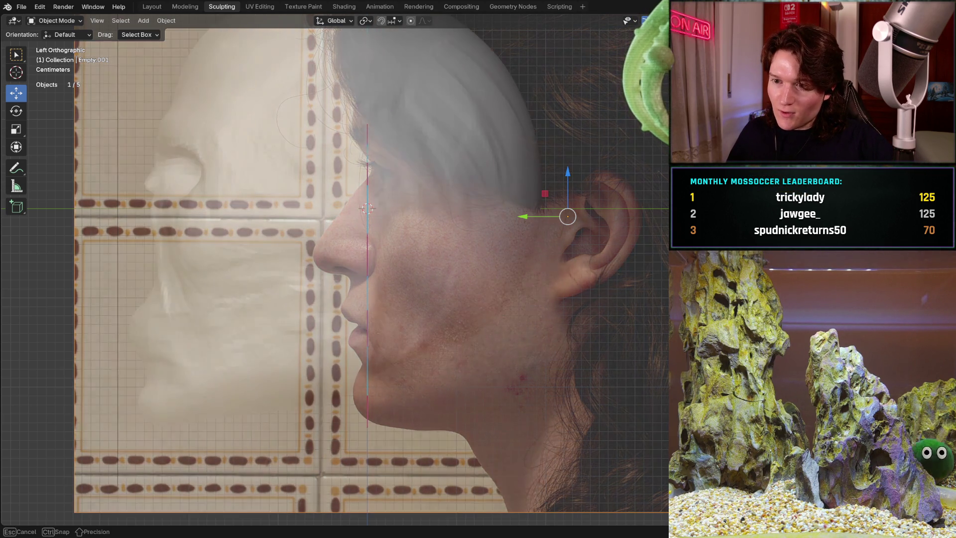
key(g)
key(y)
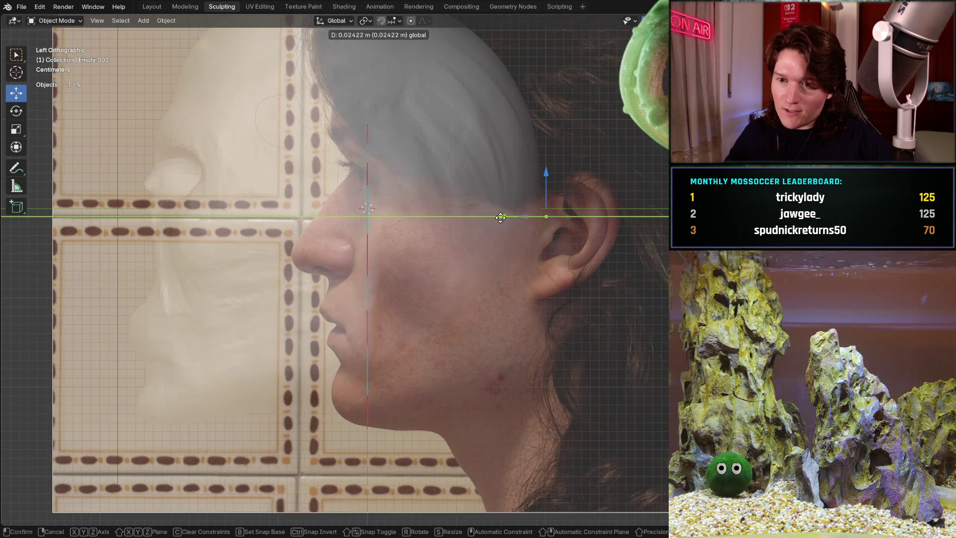
click(329, 223)
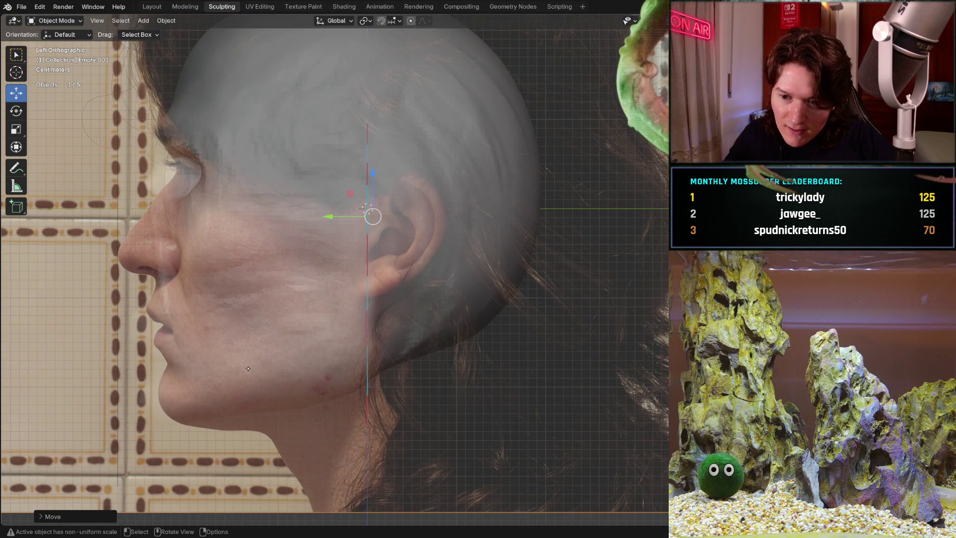
- Orbit to check the alignment, return to Left Orthographic view and deselect everything
middle_drag(248, 368, 262, 373)
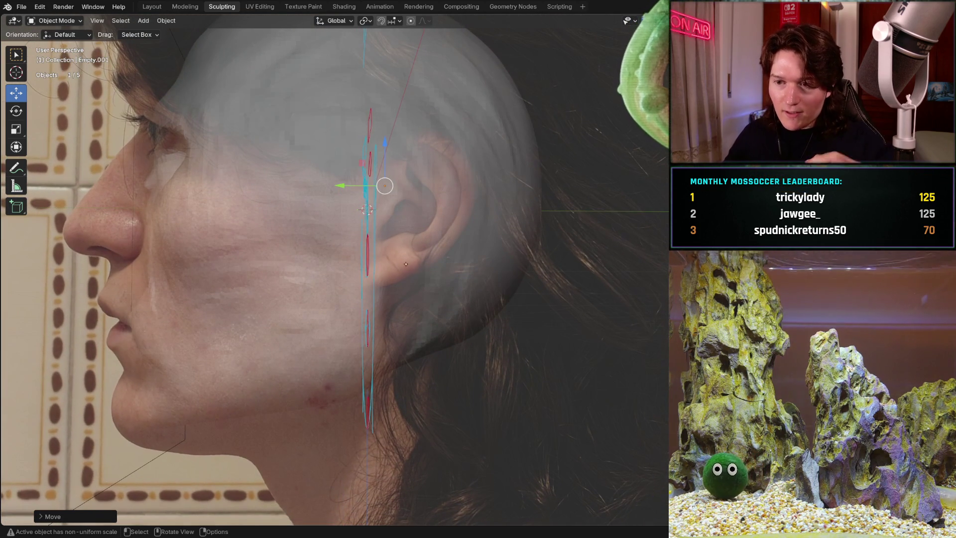
scroll(405, 264, down, 5)
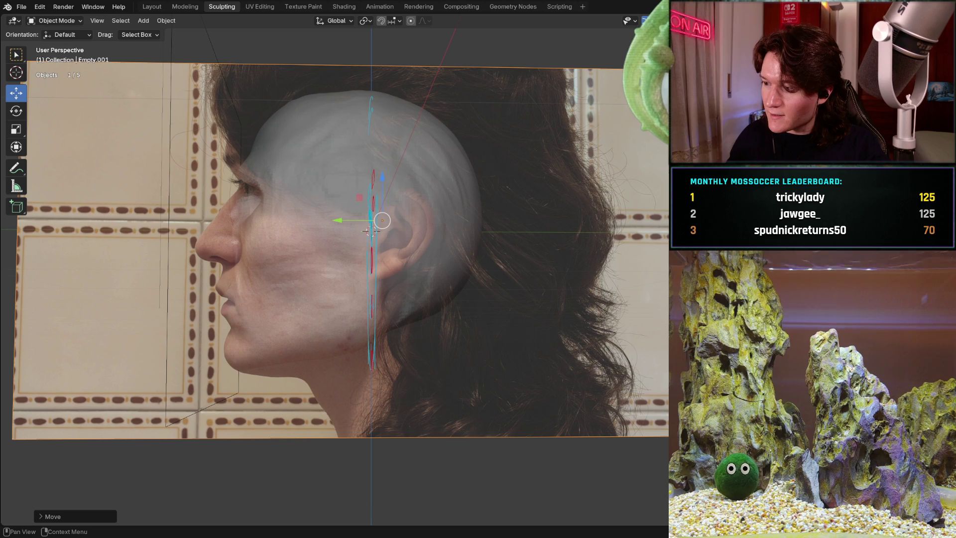
key(ctrl+KP_3)
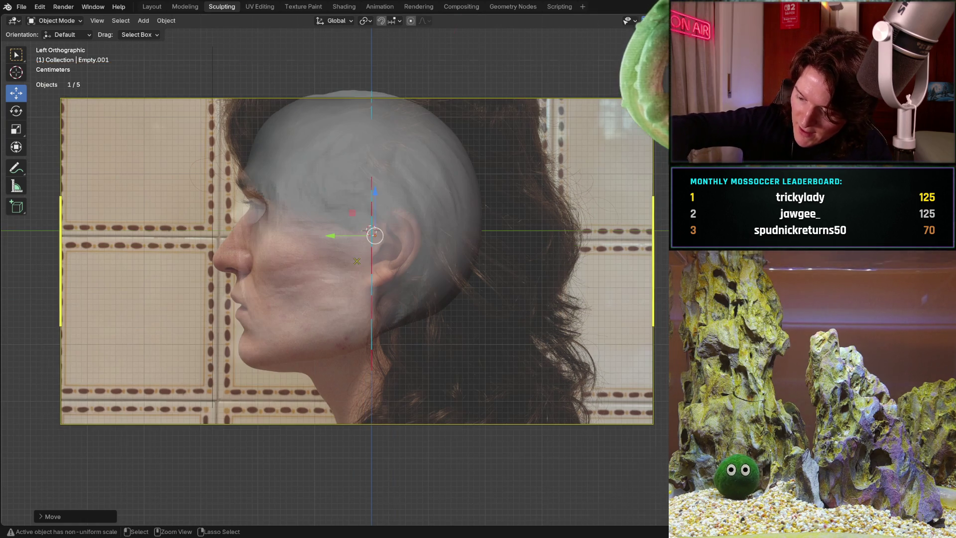
key(alt+a)
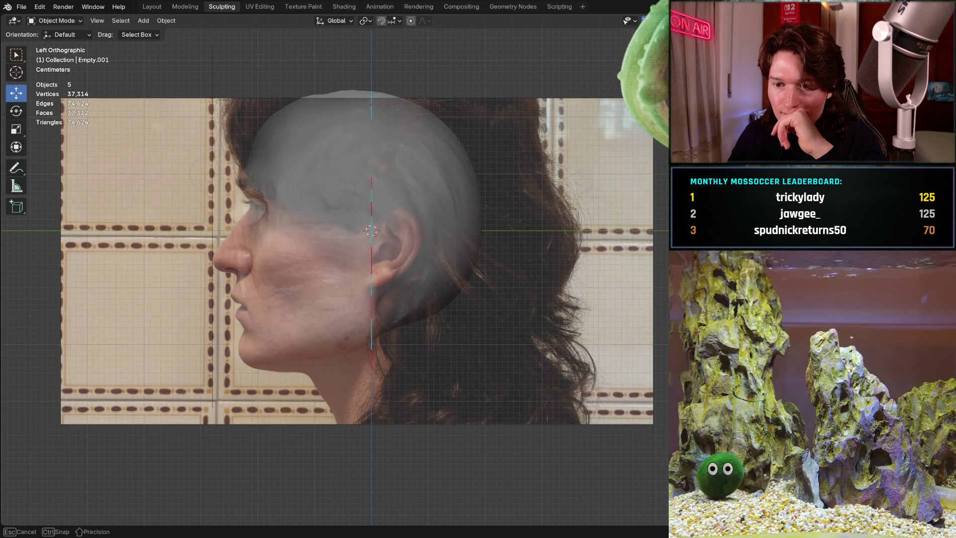
- Select only the reference image and move it in front of the head mesh
key(Escape)
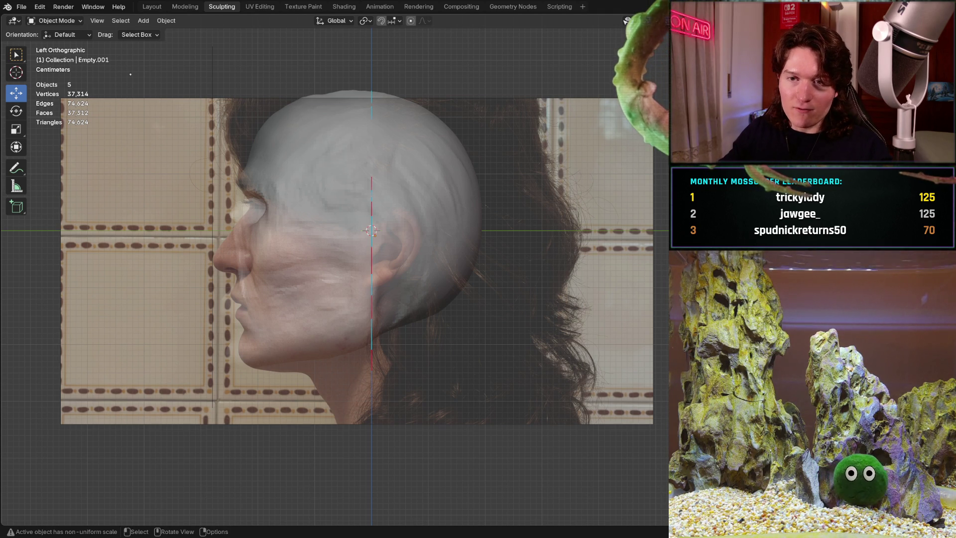
drag(364, 240, 335, 254)
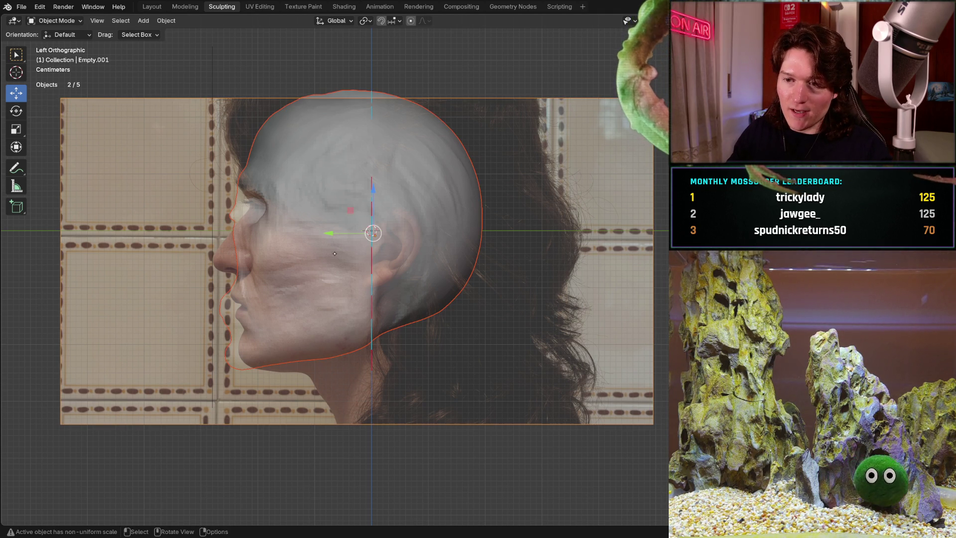
click(407, 370)
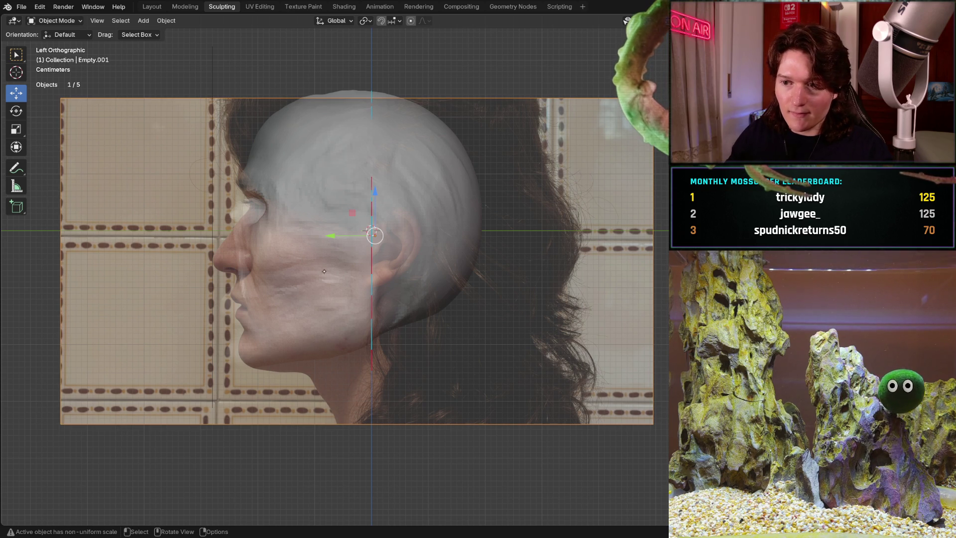
shift+drag(374, 235, 375, 235)
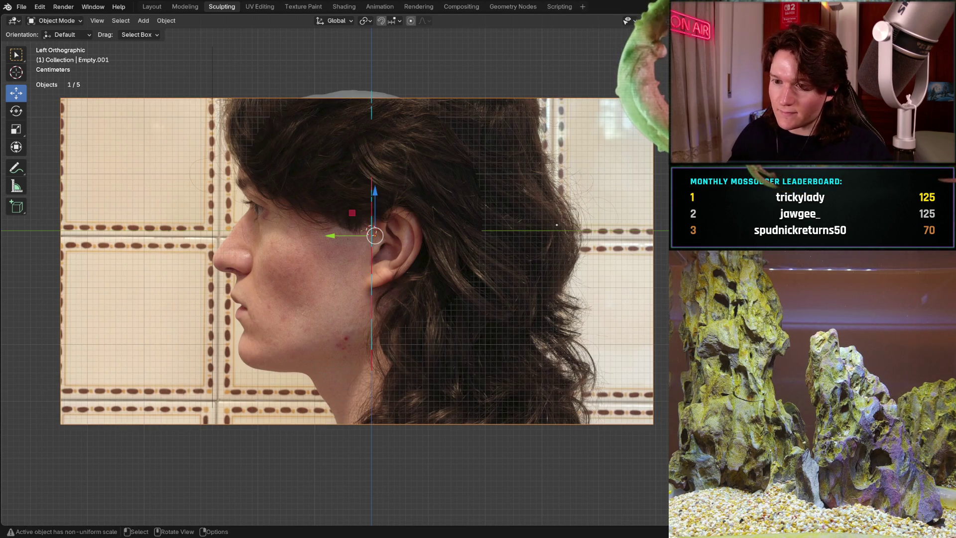
- Shift the reference image right, tilt it slightly, resize it and nudge it up about 2 mm
scroll(378, 266, up, 3)
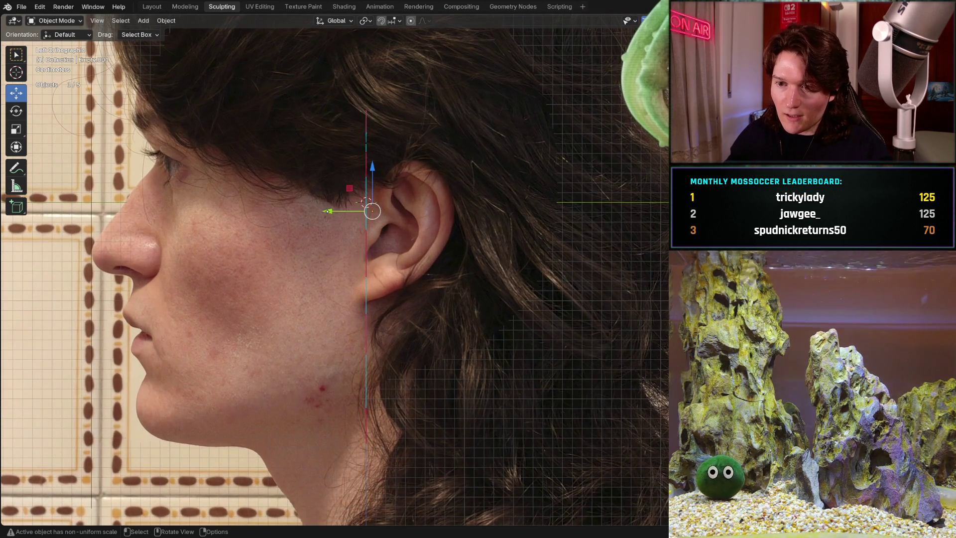
mouse_move(329, 211)
mouse_down()
mouse_move(533, 194)
mouse_move(531, 185)
mouse_up()
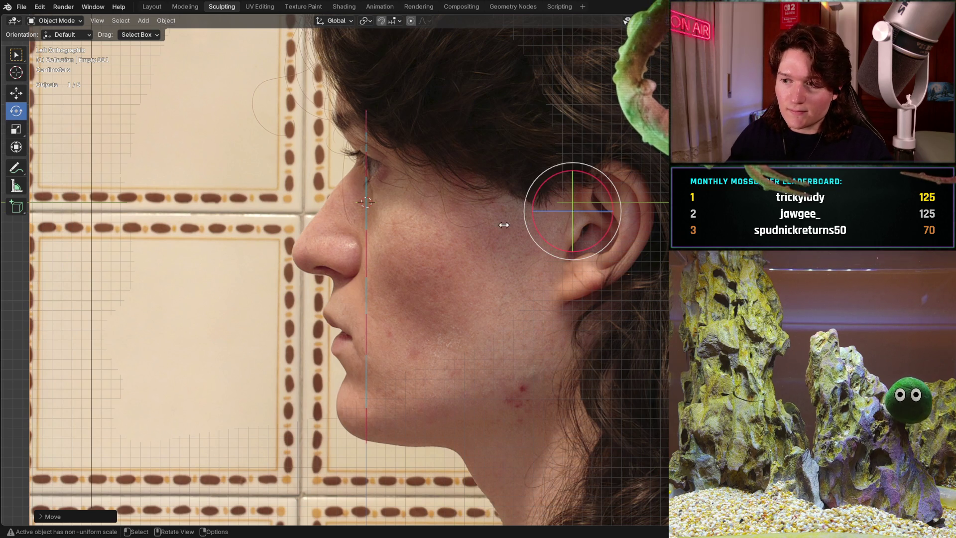
mouse_move(535, 226)
mouse_down()
mouse_move(530, 232)
mouse_move(530, 205)
mouse_move(520, 216)
mouse_up()
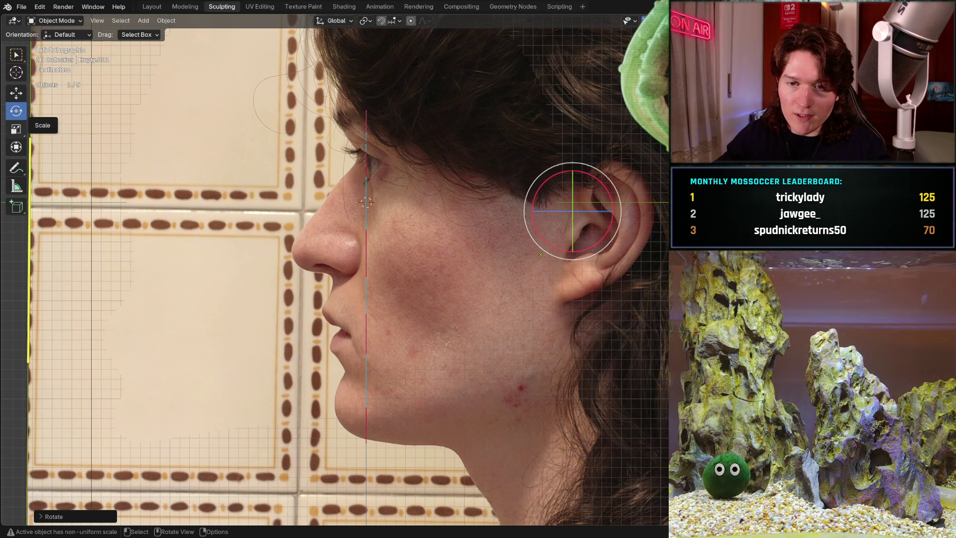
click(16, 129)
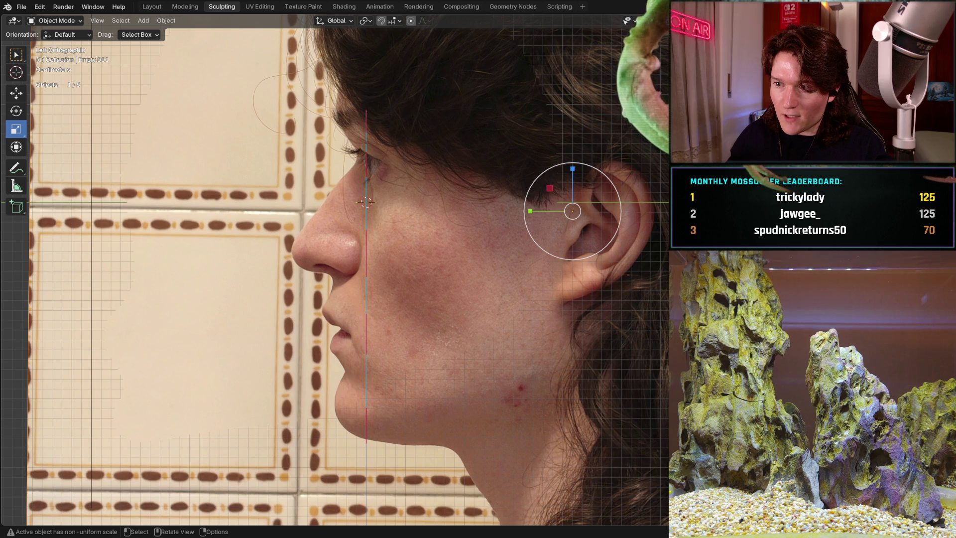
drag(588, 185, 586, 187)
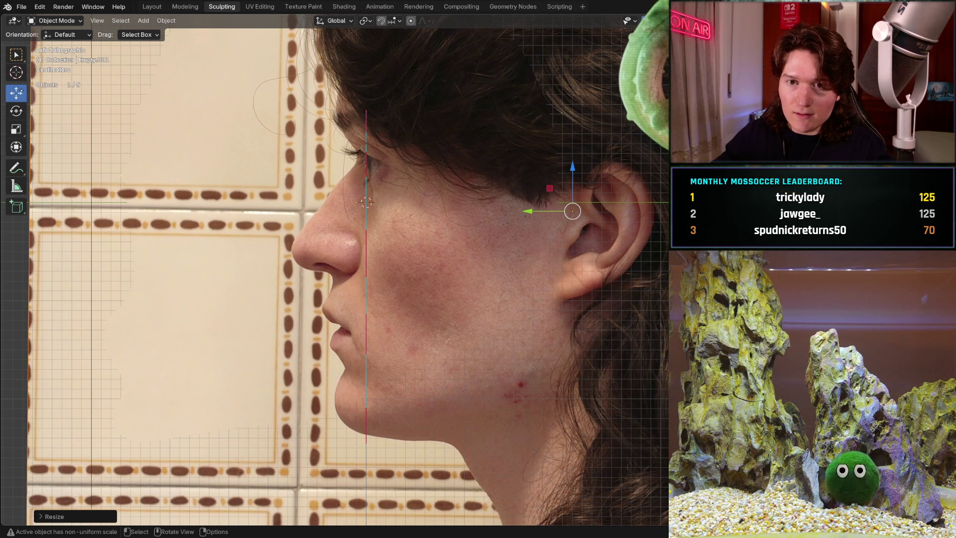
drag(572, 211, 573, 206)
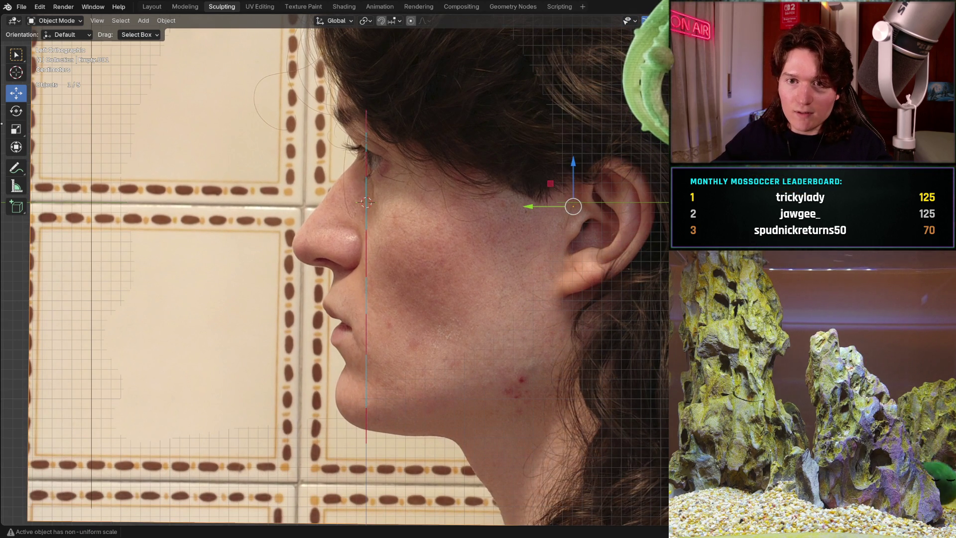
click(16, 111)
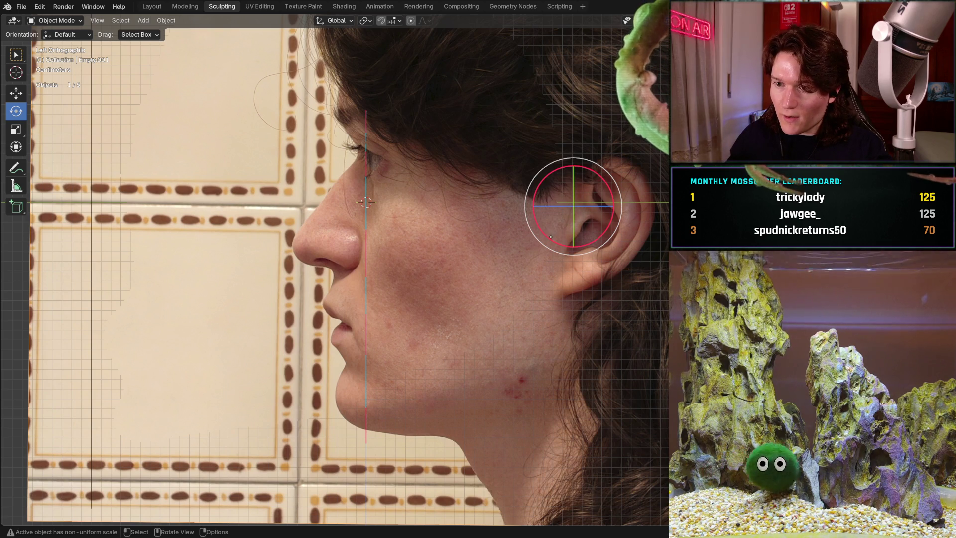
- Tilt the reference image about a degree, nudge it sideways and down, and stretch it slightly vertically
drag(548, 237, 554, 241)
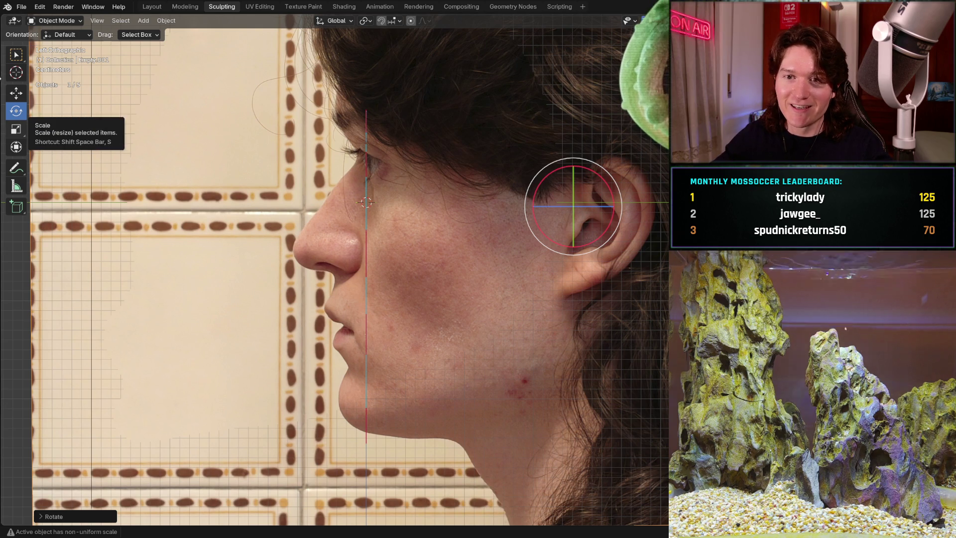
click(16, 92)
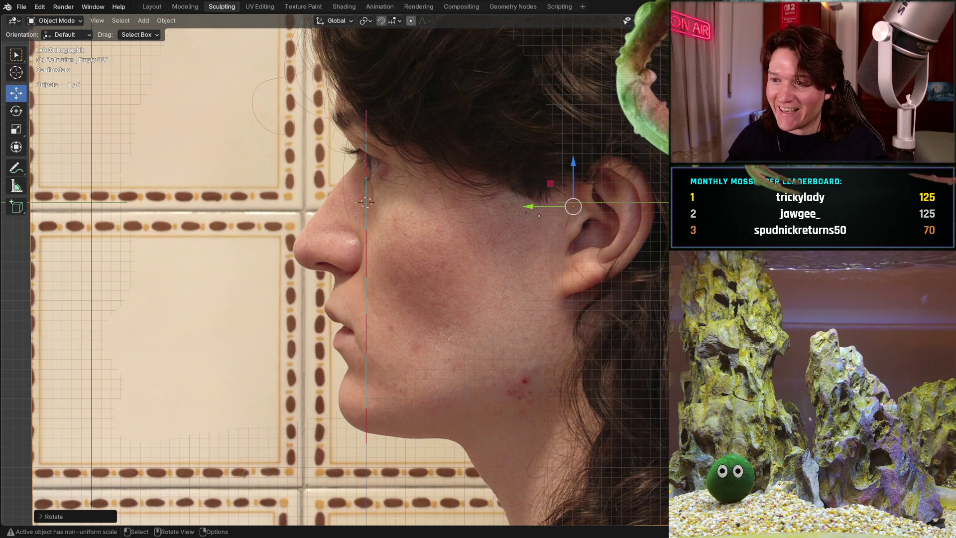
mouse_move(538, 207)
mouse_down()
mouse_move(604, 198)
mouse_move(536, 205)
mouse_up()
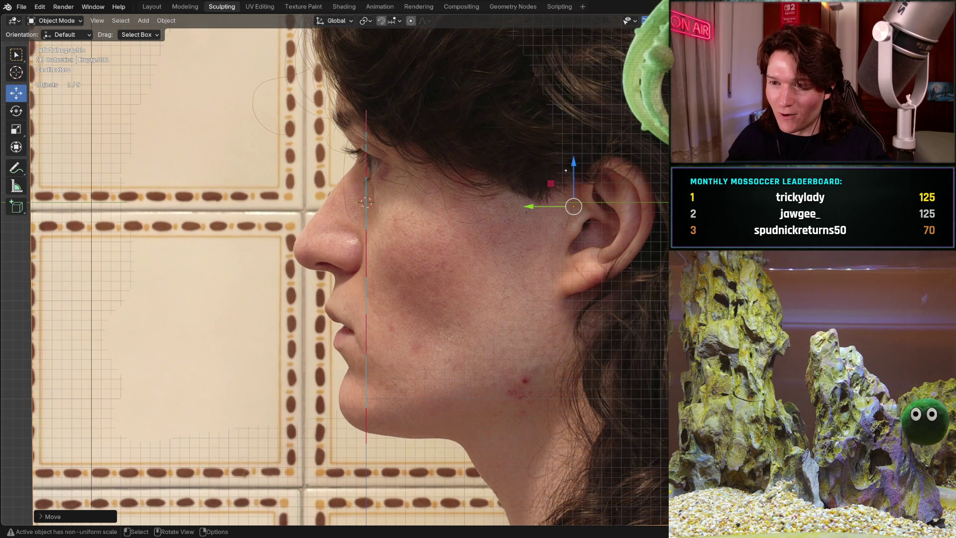
drag(573, 164, 573, 166)
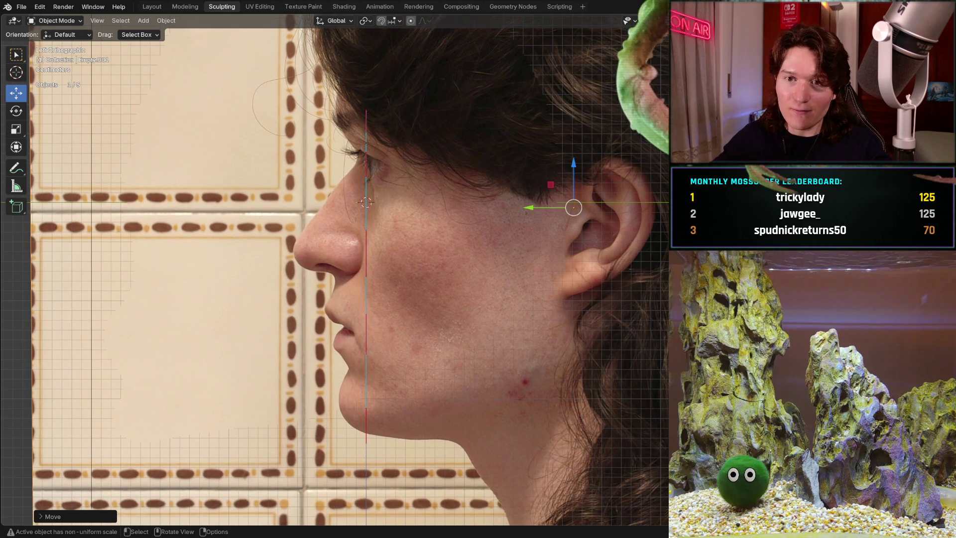
click(16, 128)
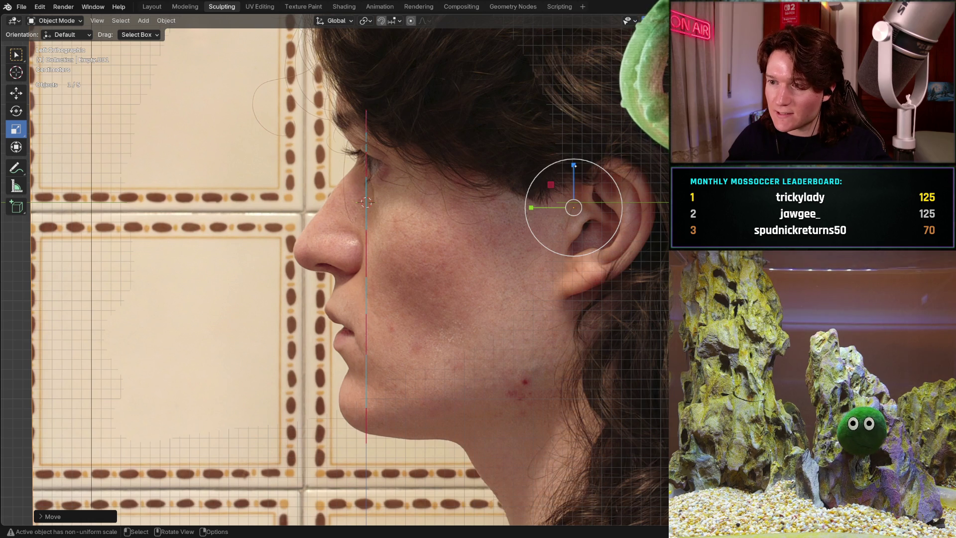
drag(574, 164, 576, 153)
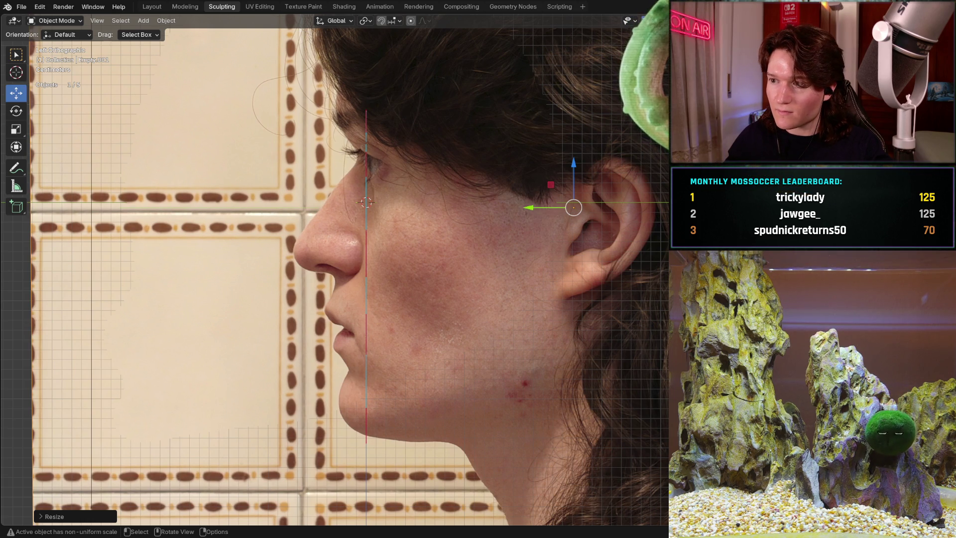
drag(533, 207, 549, 203)
- Undo an overshot rotation and re-tilt the reference image by under a degree
click(16, 110)
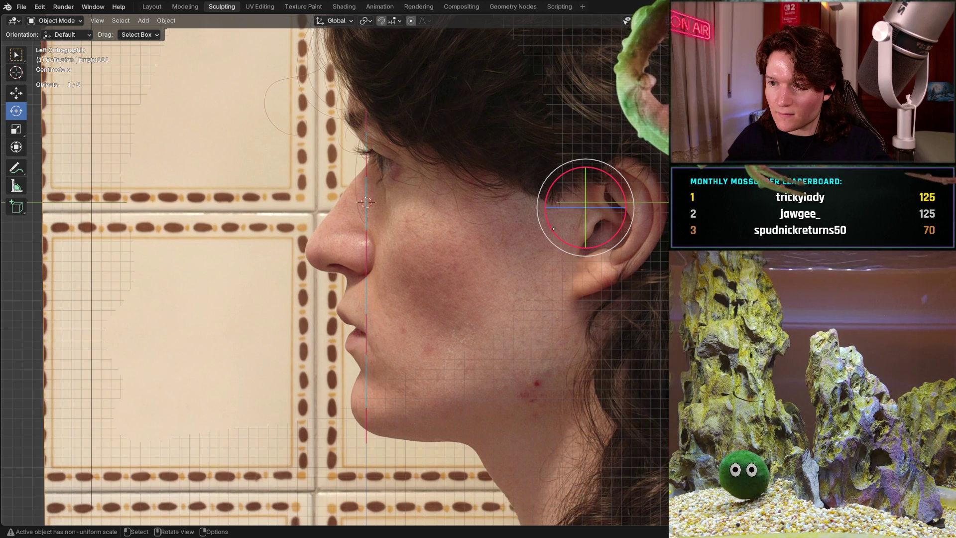
drag(555, 232, 555, 231)
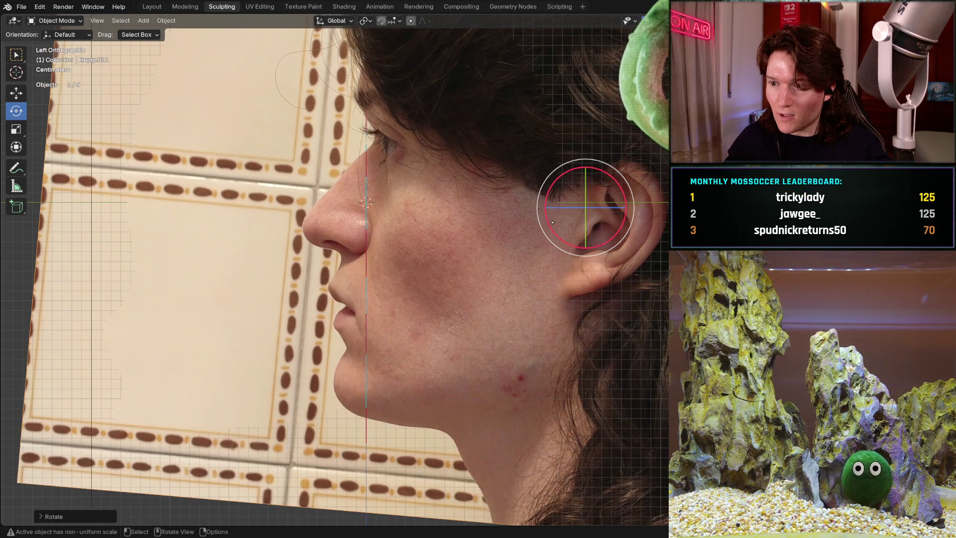
key(ctrl+z)
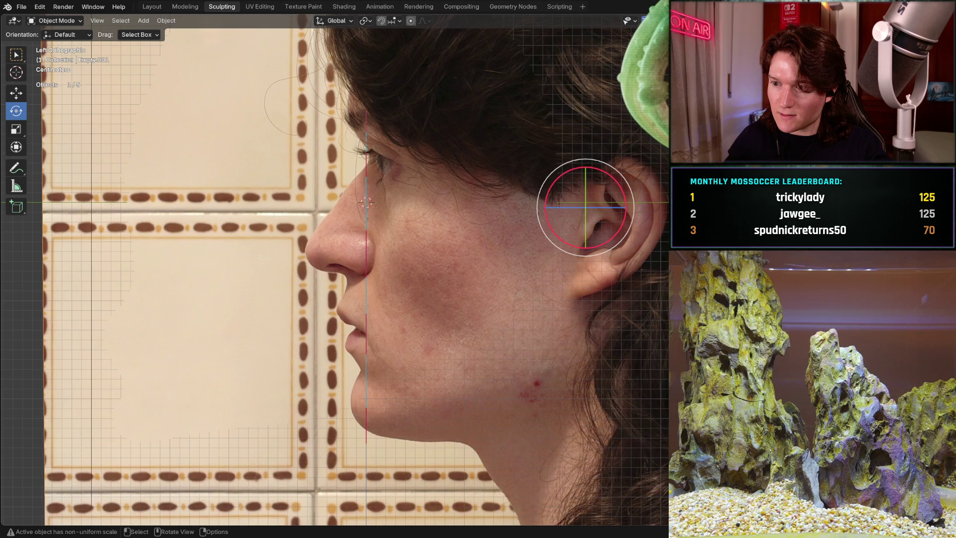
mouse_move(554, 232)
mouse_down()
mouse_move(552, 223)
mouse_move(590, 247)
mouse_move(678, 241)
mouse_move(662, 261)
mouse_up()
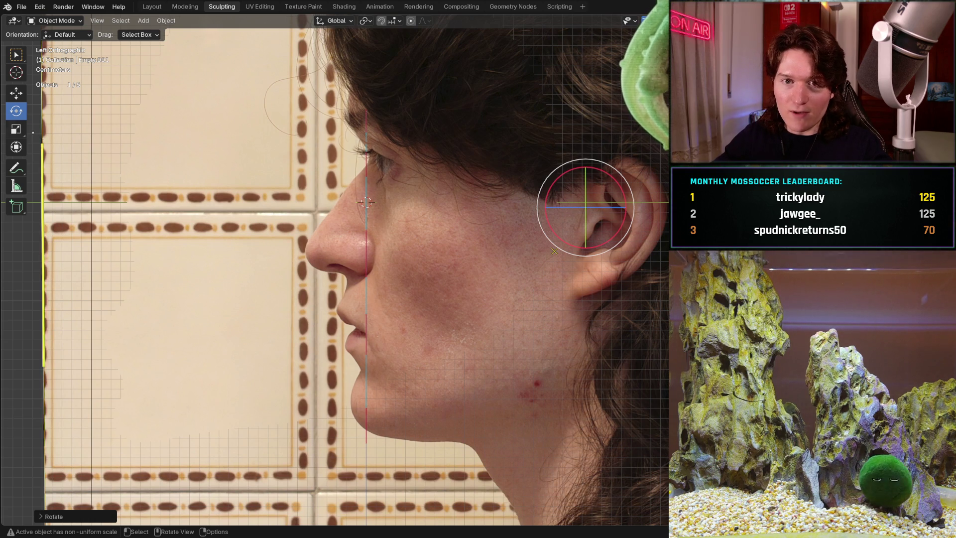
- Nudge the reference image left and lower it, then squash it slightly vertically
key(shift+space)
key(g)
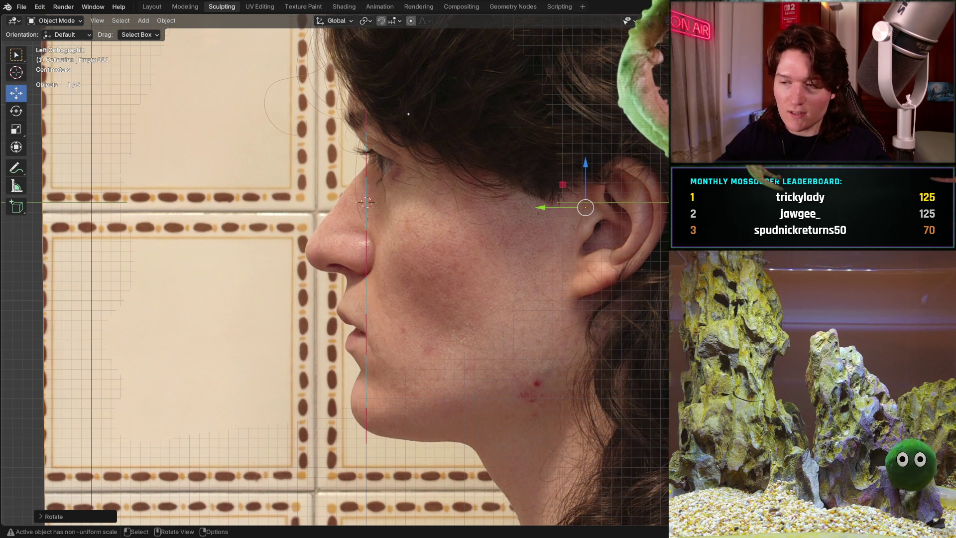
mouse_move(543, 208)
mouse_down()
mouse_move(566, 207)
mouse_move(546, 214)
mouse_up()
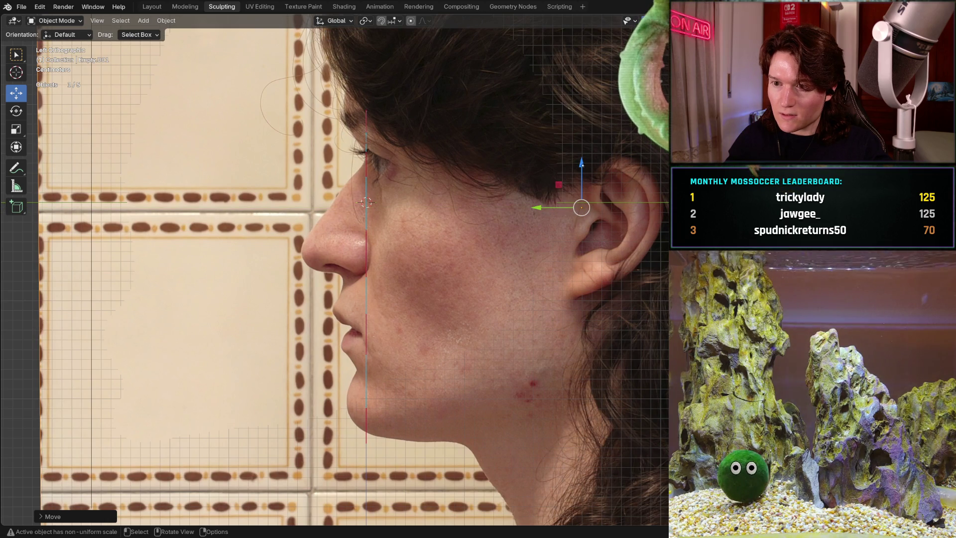
drag(581, 163, 585, 161)
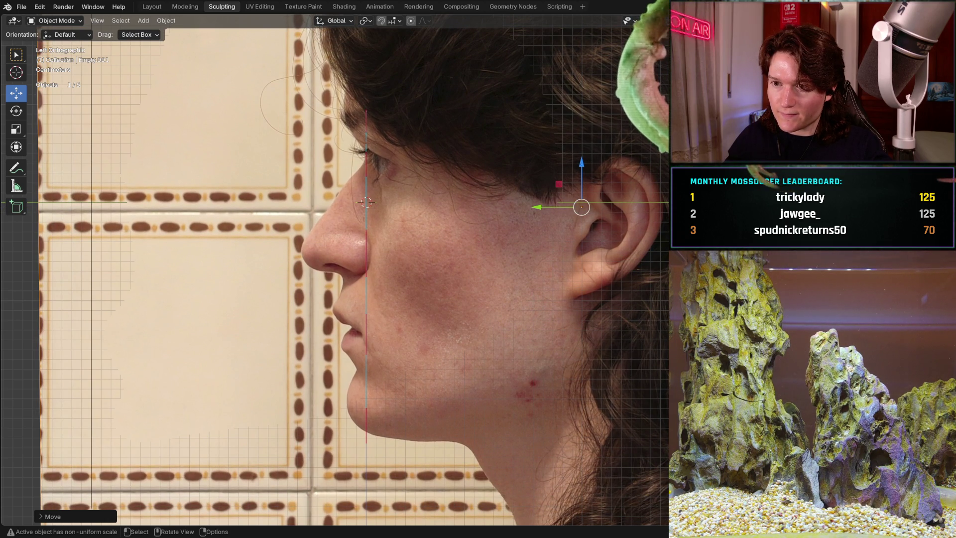
drag(582, 162, 581, 164)
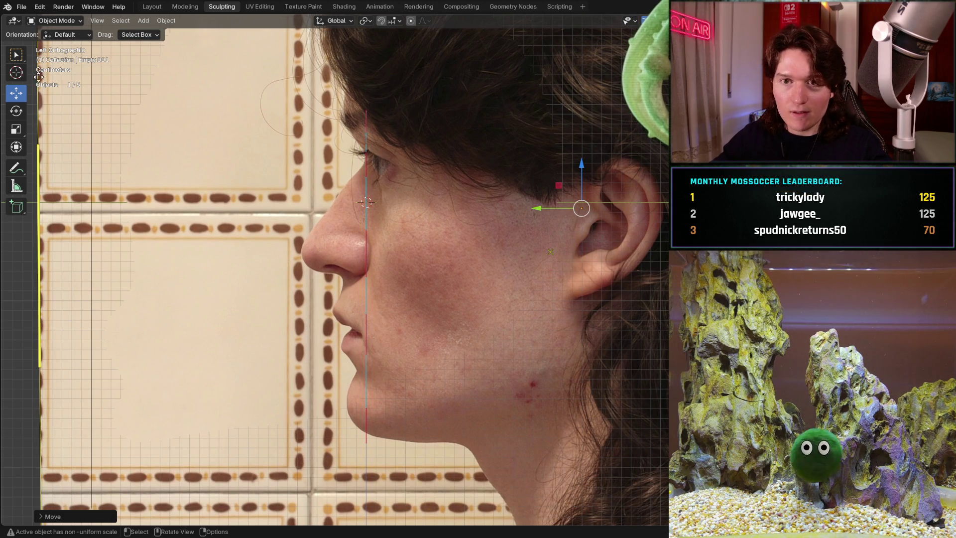
key(shift+space)
key(r)
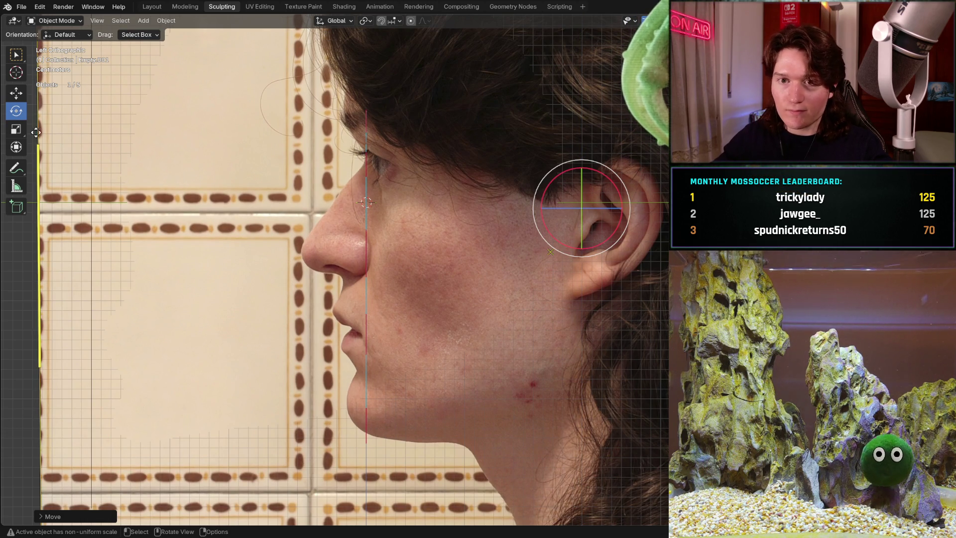
key(shift+space)
key(s)
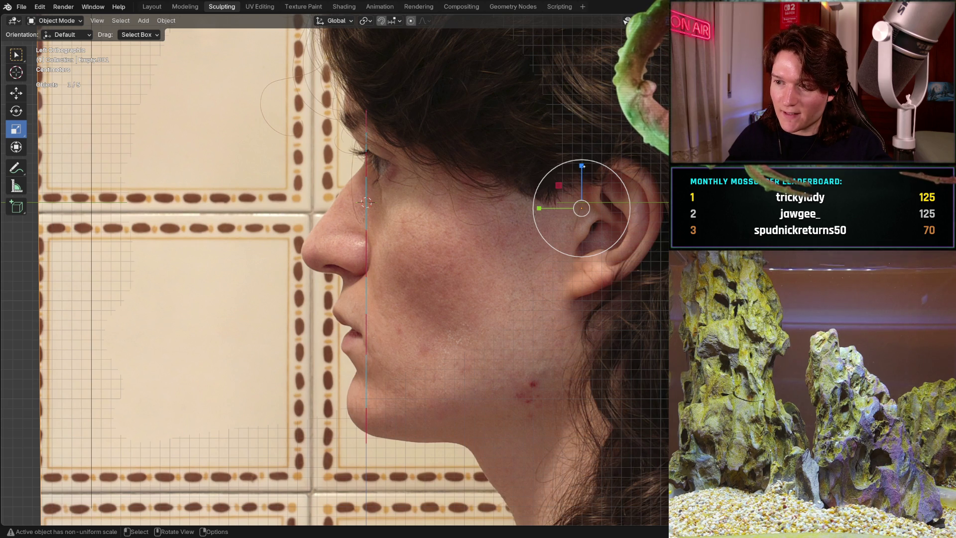
drag(582, 166, 581, 168)
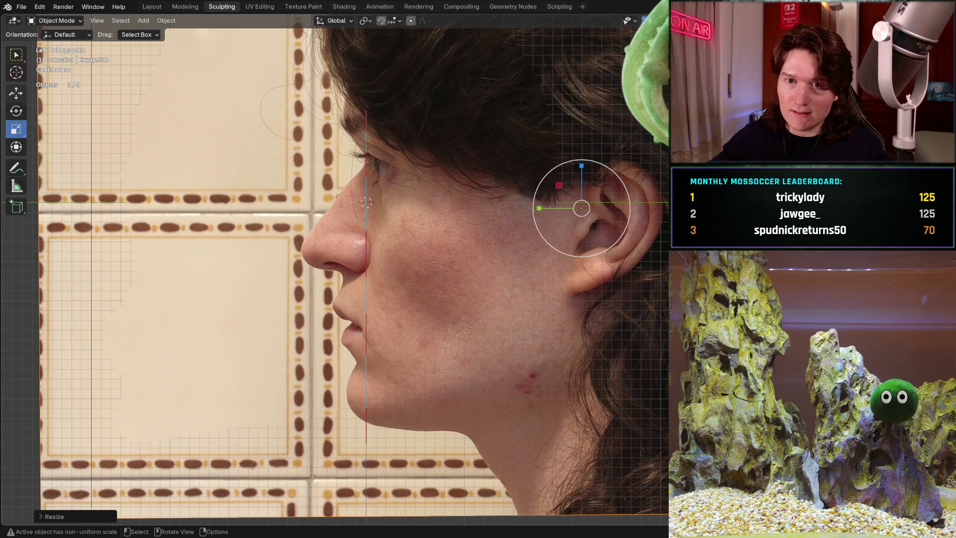
- Shift the reference image slightly right and raise it a little
click(16, 93)
drag(550, 209, 555, 209)
drag(587, 163, 587, 158)
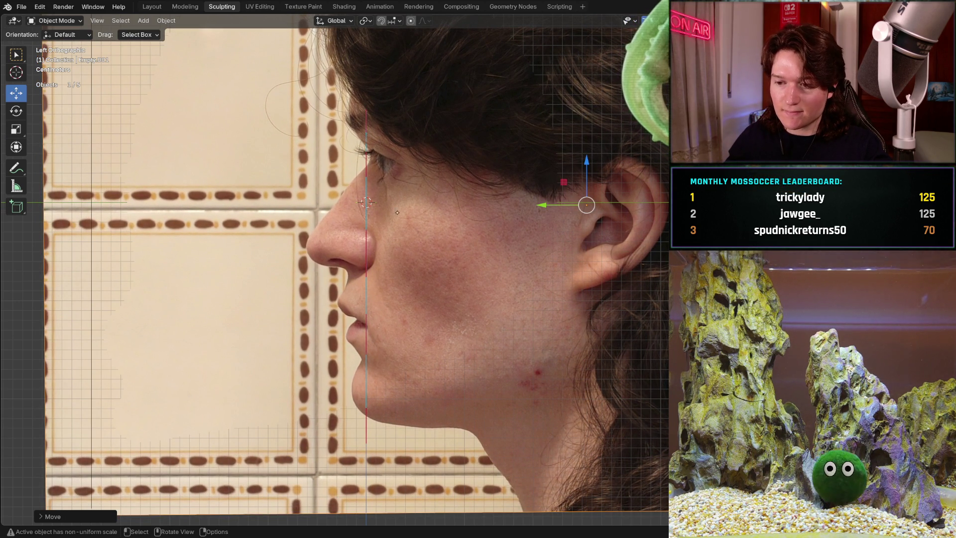
key(shift+space)
key(r)
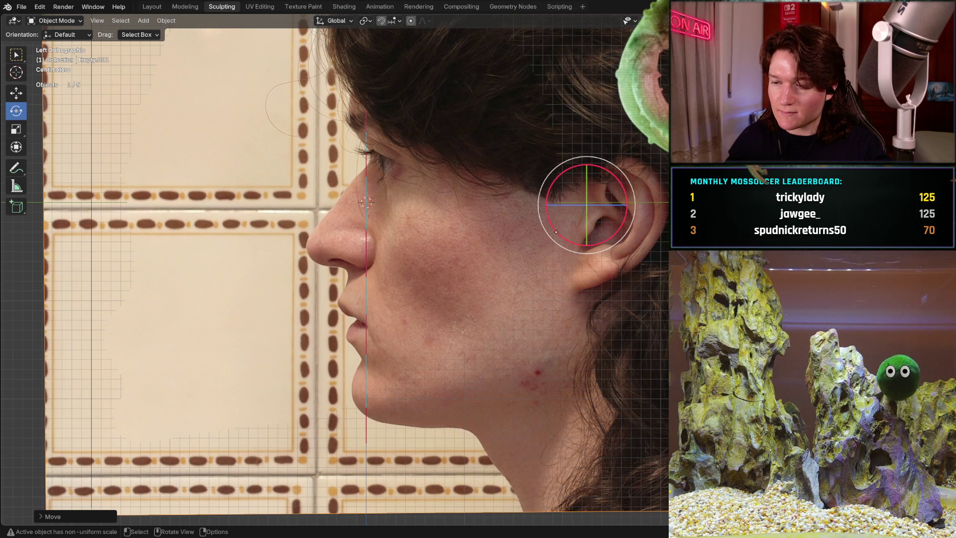
- Rotate the side-profile reference photo by about -0.97 so its profile lines up at the ear
mouse_move(556, 232)
mouse_down()
mouse_move(564, 232)
mouse_move(559, 205)
mouse_move(589, 241)
mouse_move(625, 255)
mouse_move(577, 197)
mouse_move(583, 217)
mouse_move(609, 178)
mouse_move(532, 157)
mouse_move(572, 149)
mouse_move(622, 160)
mouse_move(666, 209)
mouse_move(668, 182)
mouse_up()
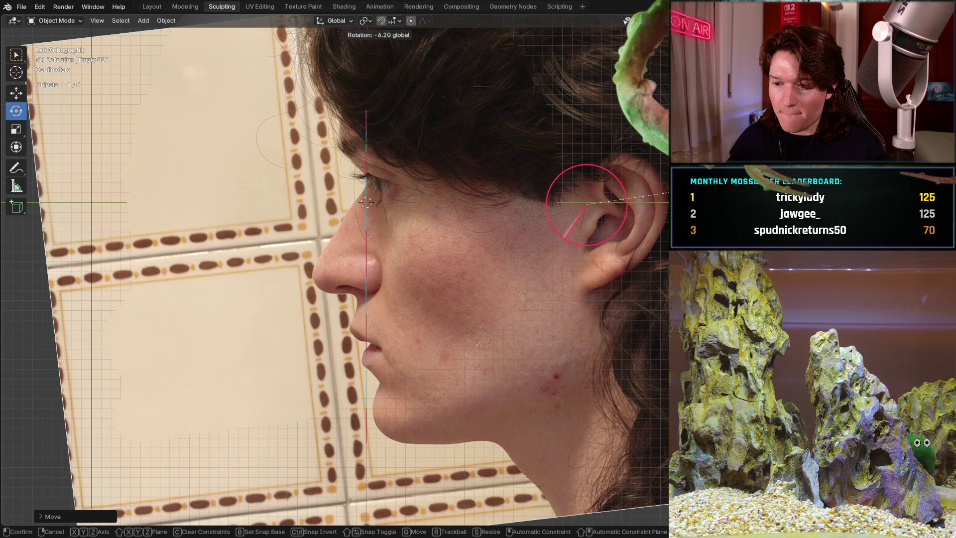
mouse_move(668, 191)
mouse_down()
mouse_move(668, 237)
mouse_move(588, 244)
mouse_up()
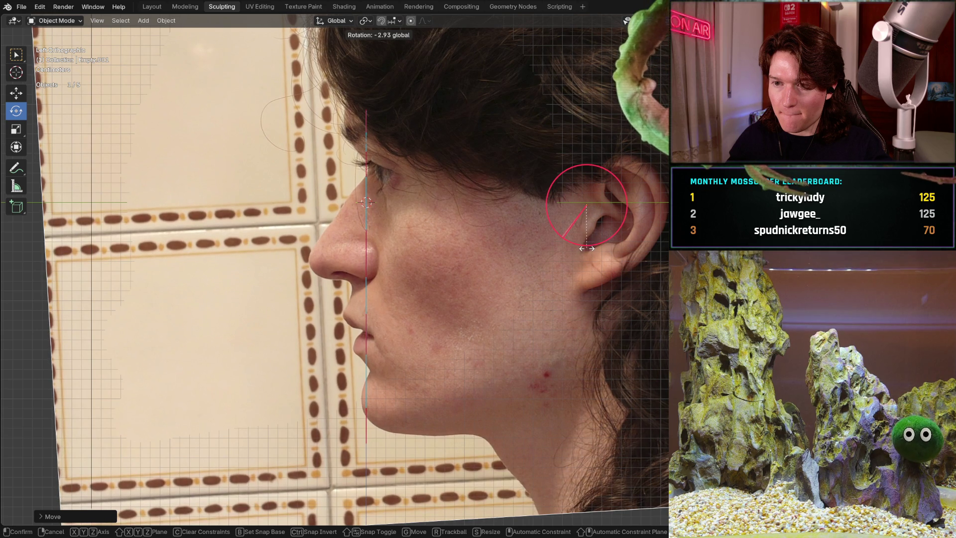
mouse_move(587, 248)
mouse_down()
mouse_move(592, 254)
mouse_move(568, 198)
mouse_move(573, 206)
mouse_up()
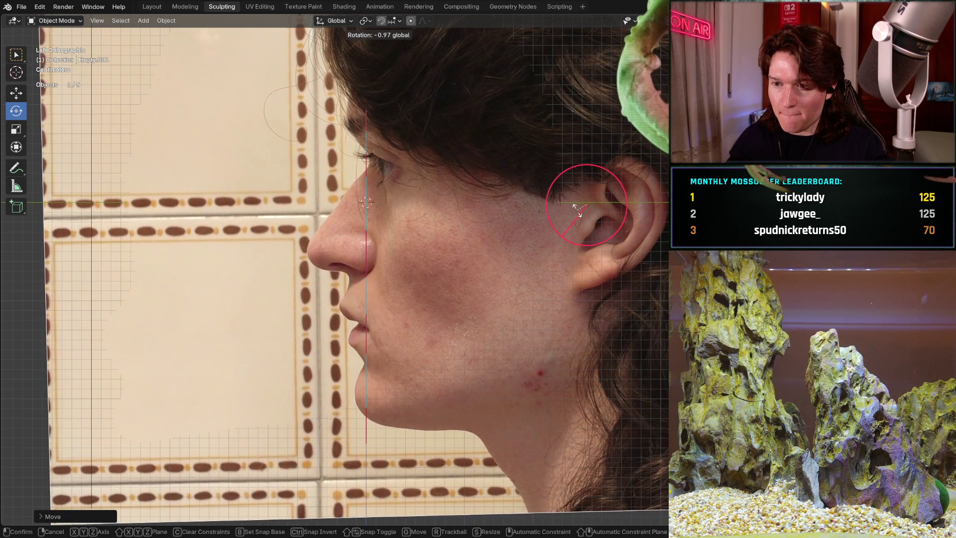
drag(577, 208, 576, 208)
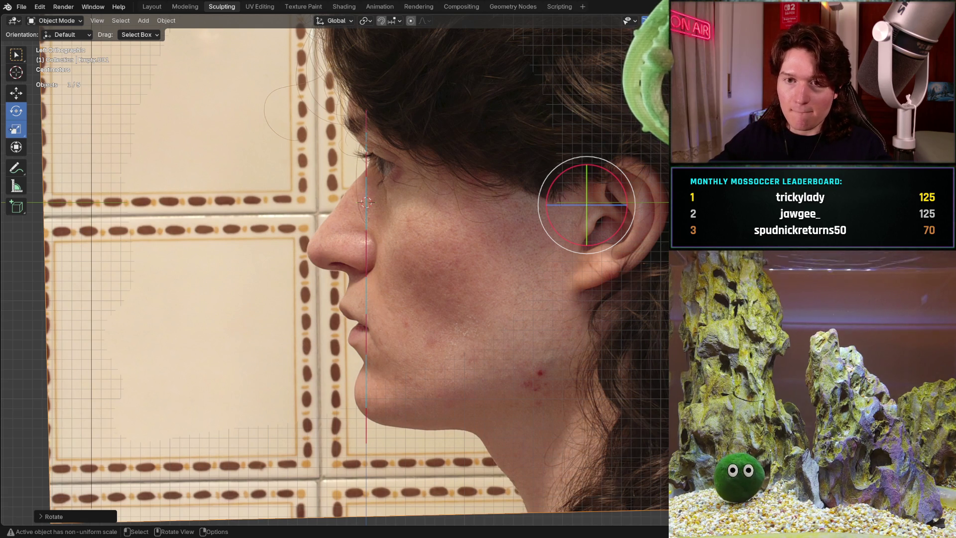
- Stretch the reference photo vertically, then nudge it left, back right and slightly upward
key(shift+space)
key(s)
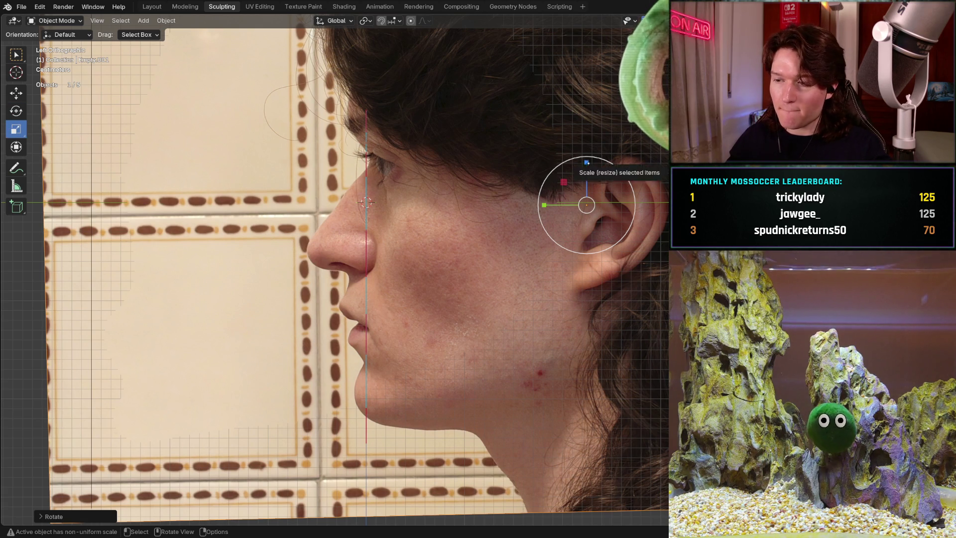
drag(586, 162, 591, 150)
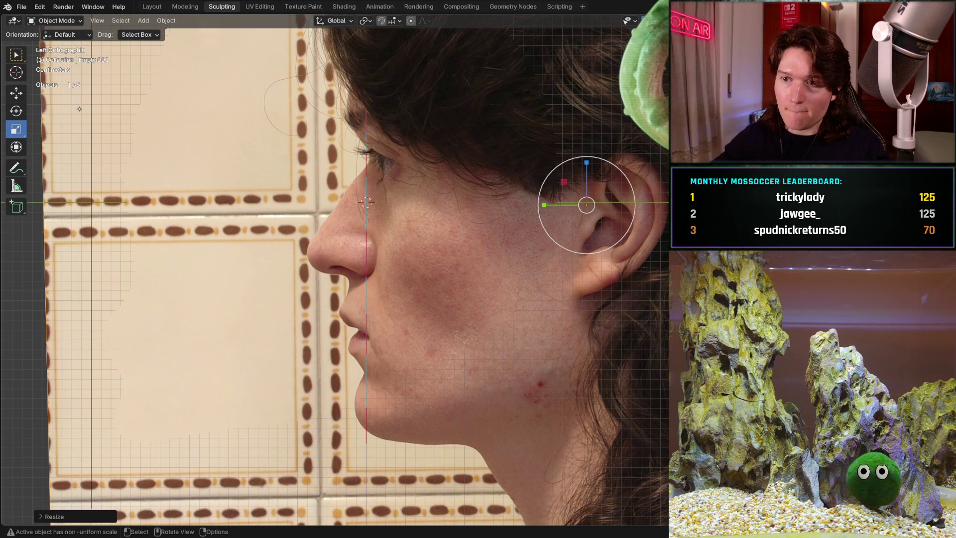
click(16, 93)
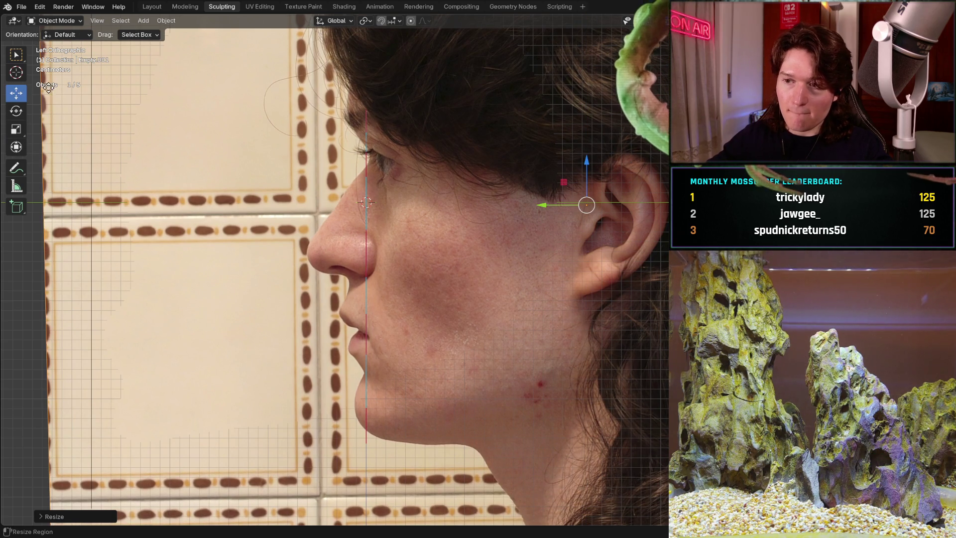
key(g)
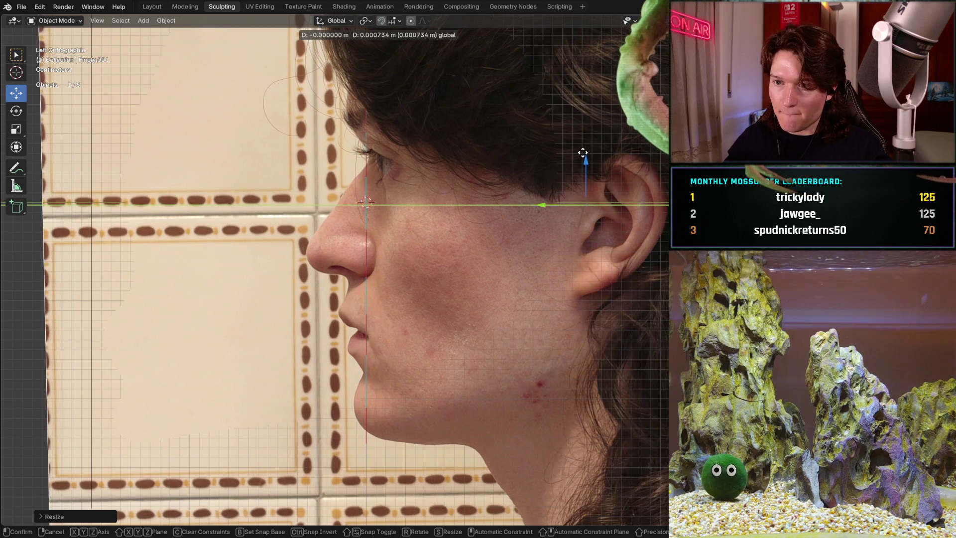
click(583, 153)
key(g)
click(586, 152)
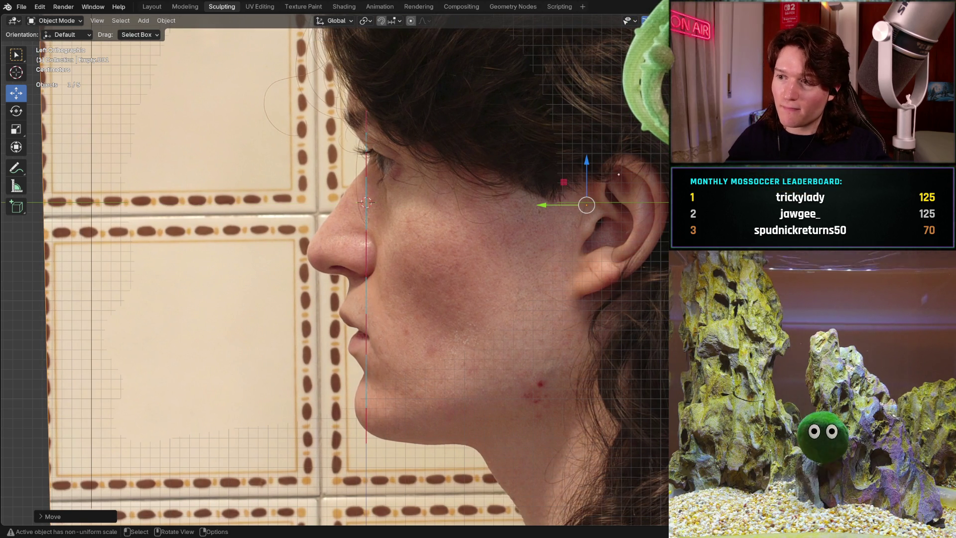
drag(586, 159, 586, 154)
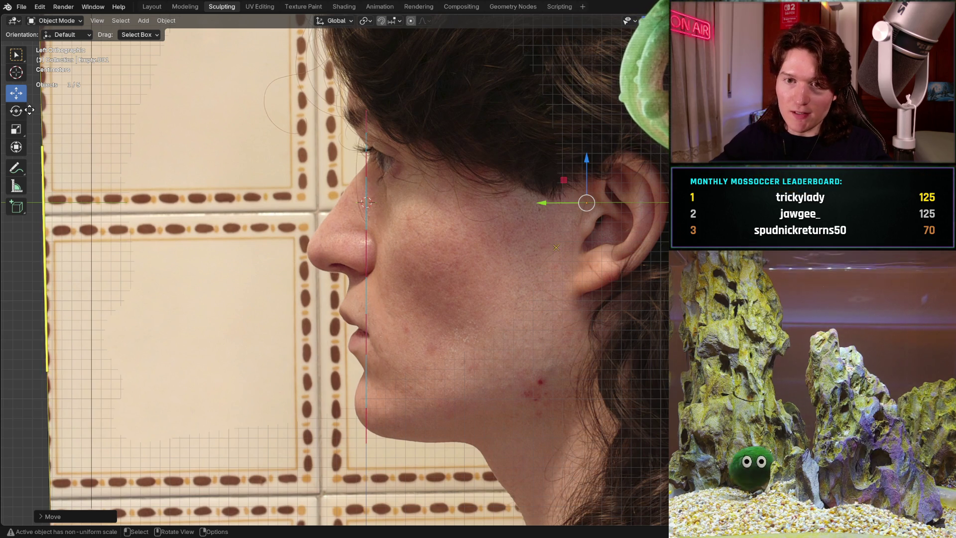
- Squash the reference photo vertically to about 0.956 and slide it sideways toward the face
click(16, 128)
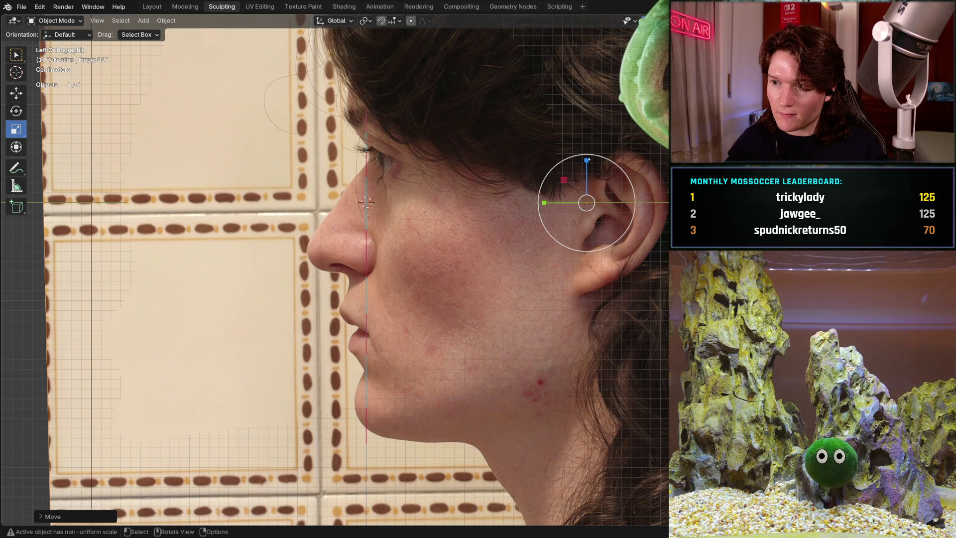
drag(586, 160, 588, 168)
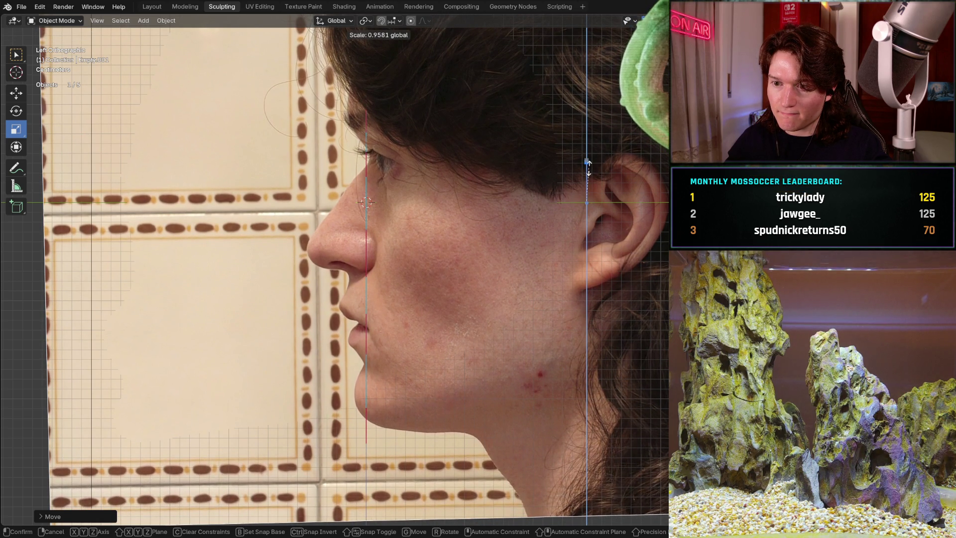
drag(588, 168, 589, 168)
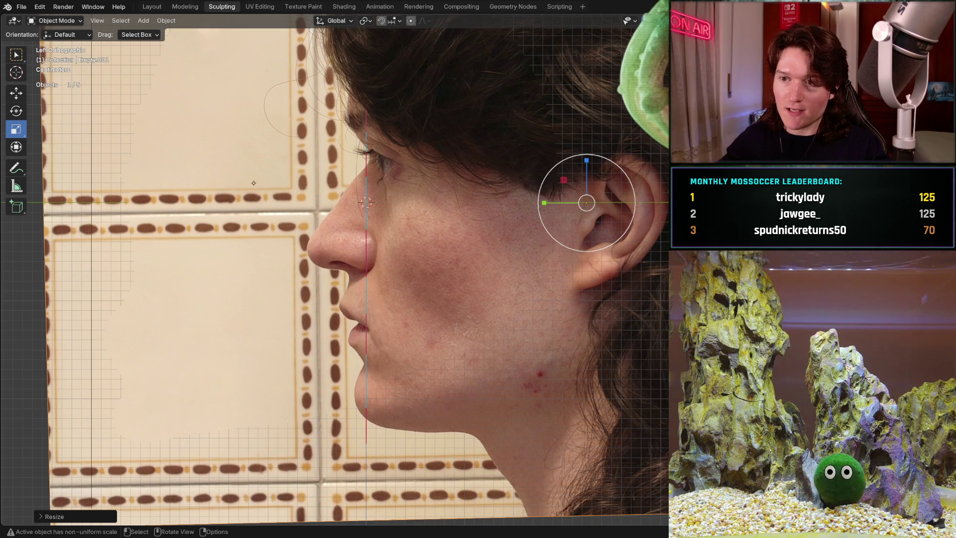
click(16, 92)
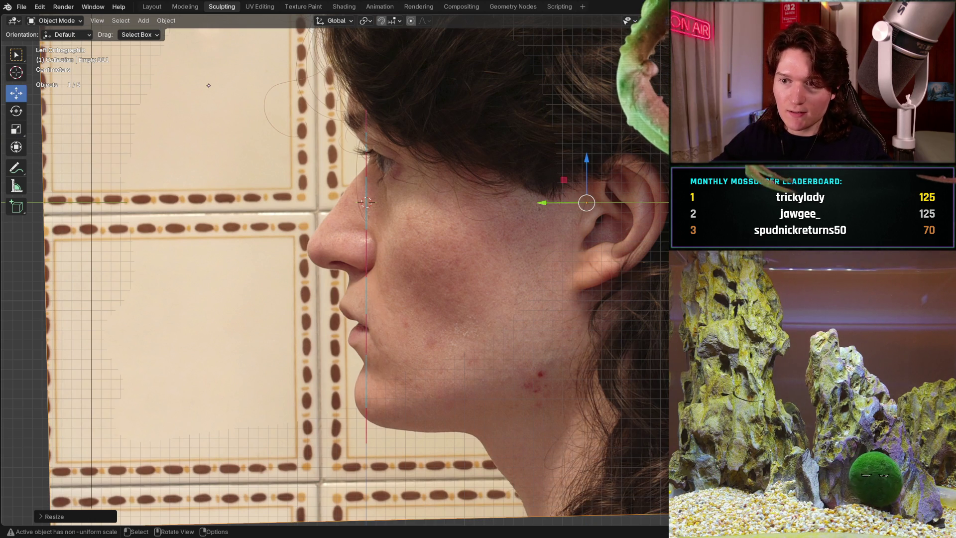
drag(586, 158, 587, 157)
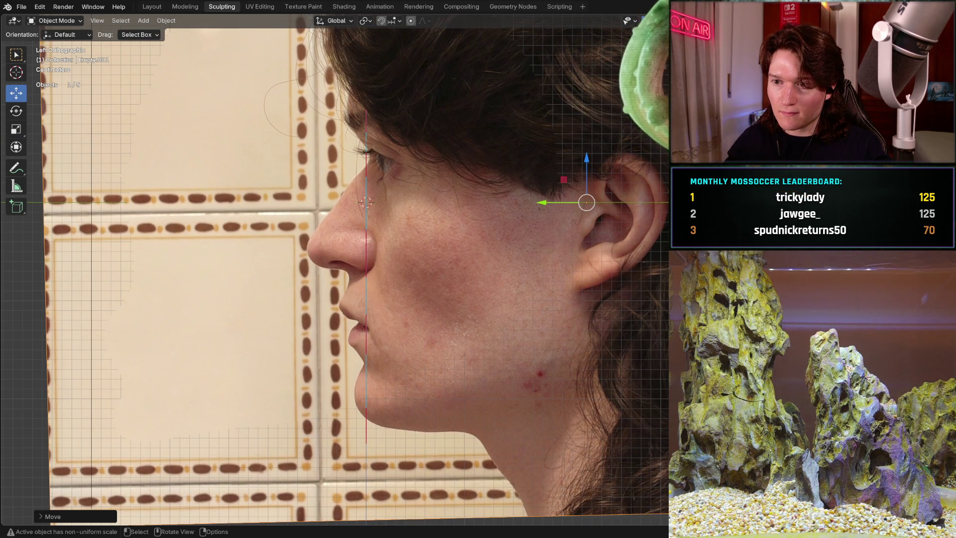
drag(542, 202, 533, 201)
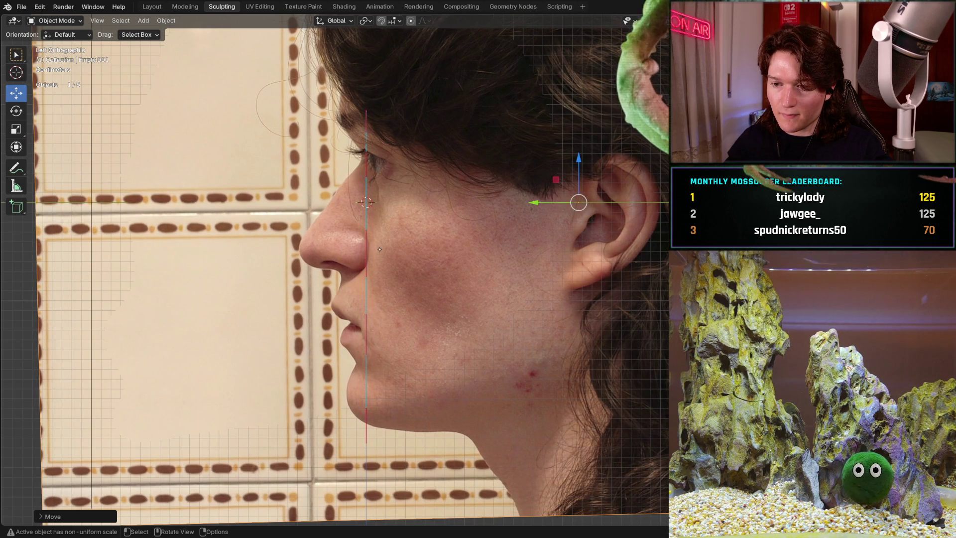
click(16, 111)
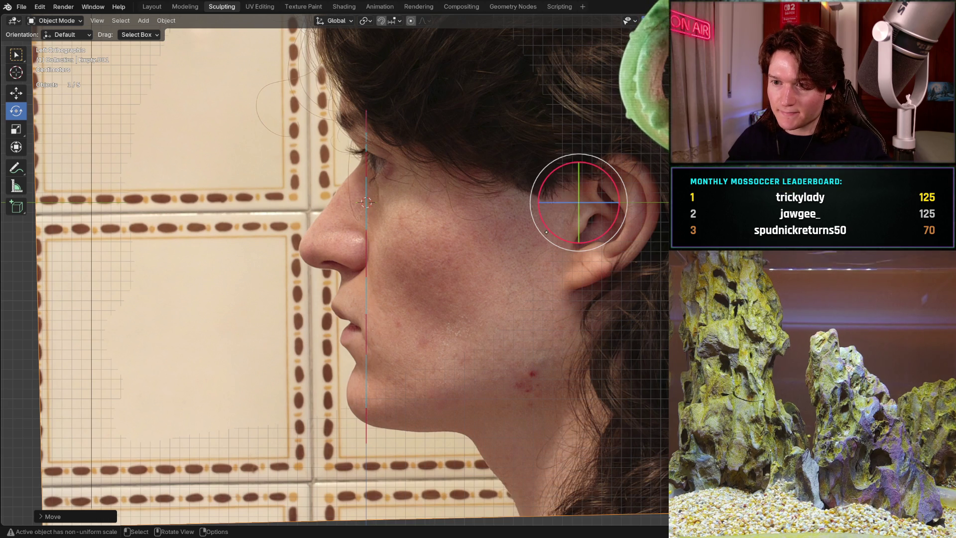
drag(546, 232, 547, 231)
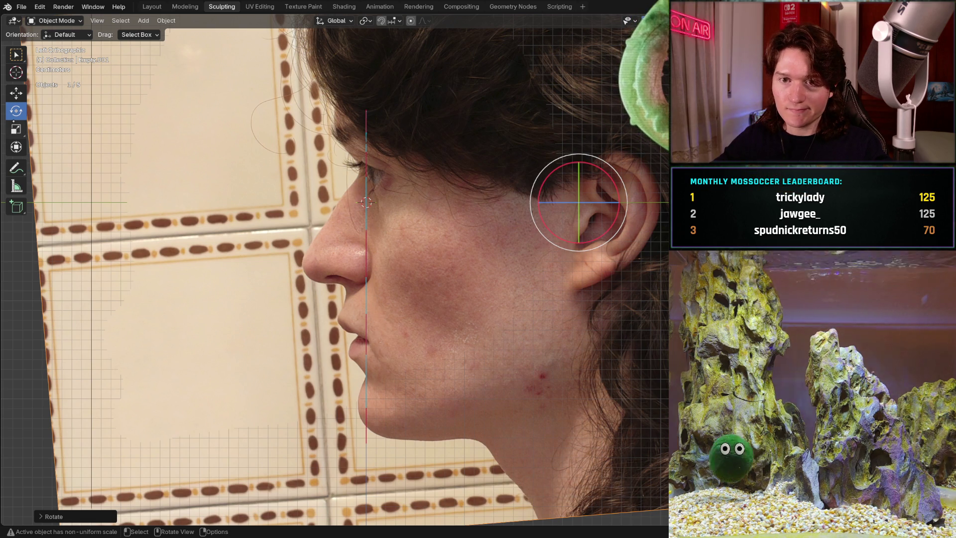
click(16, 93)
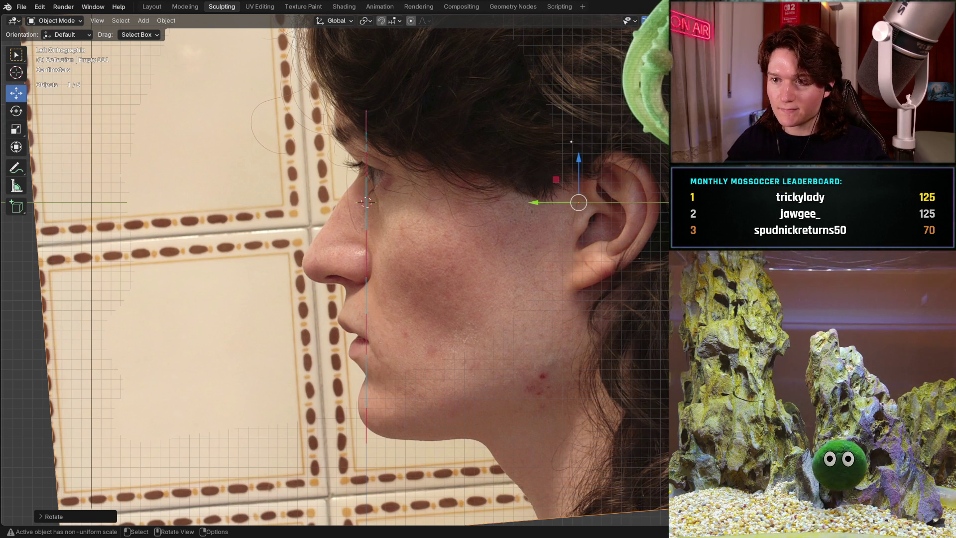
drag(580, 160, 580, 149)
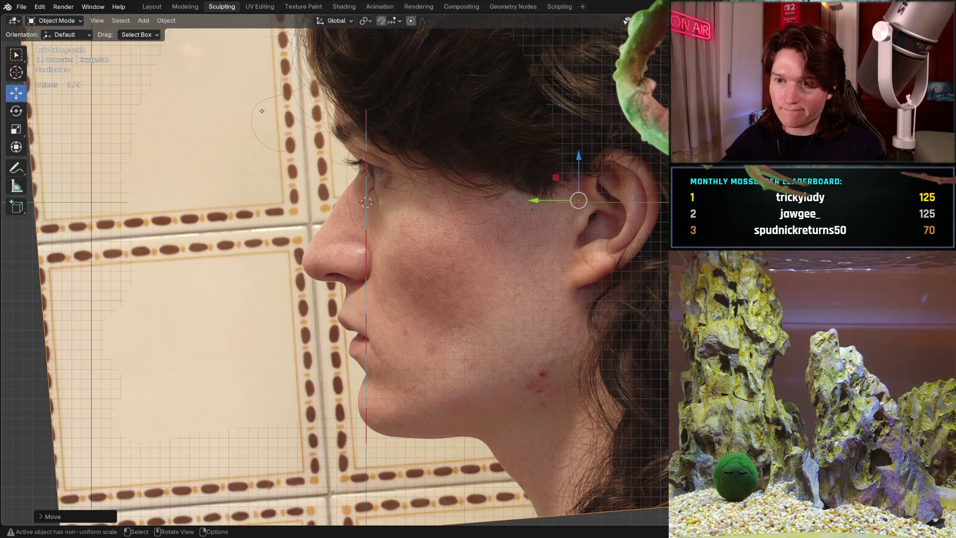
click(16, 129)
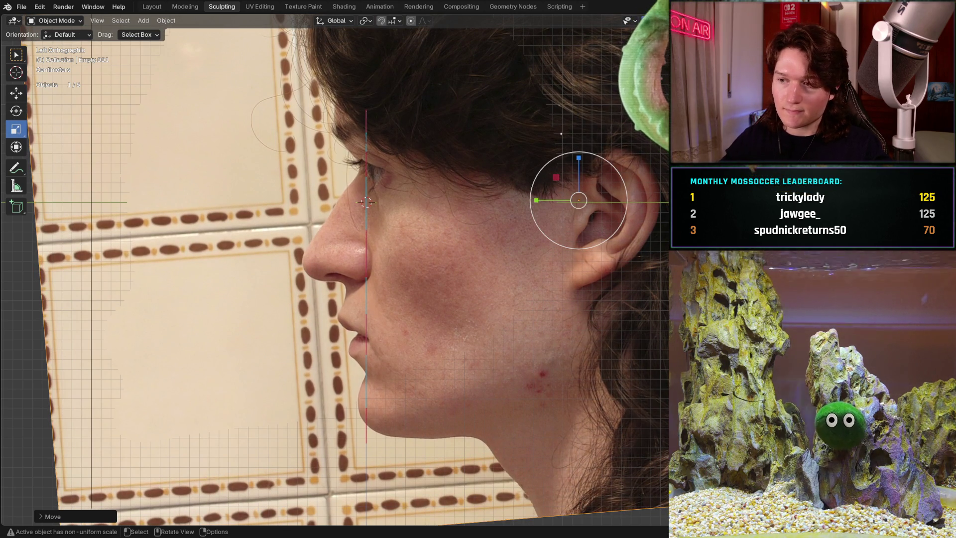
drag(579, 158, 580, 144)
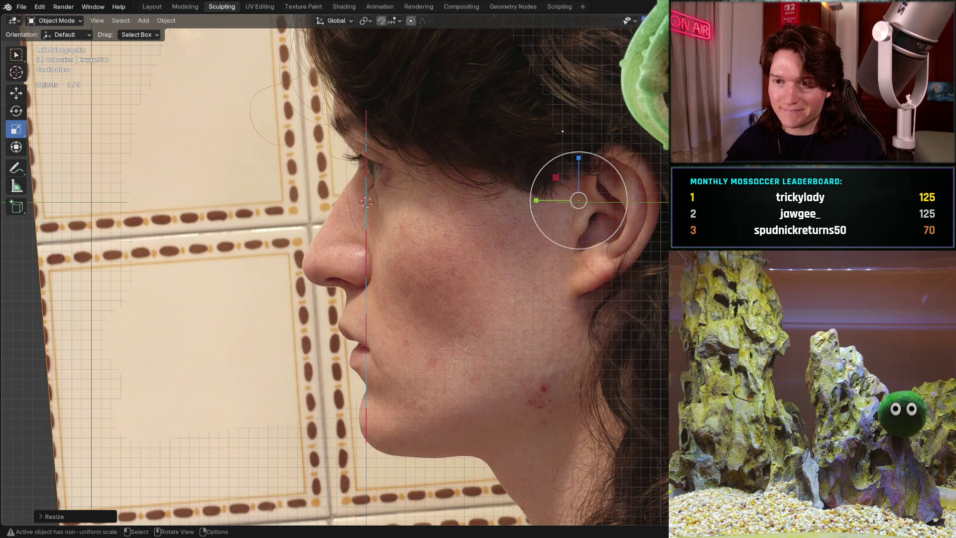
key(ctrl+z)
key(ctrl+z)
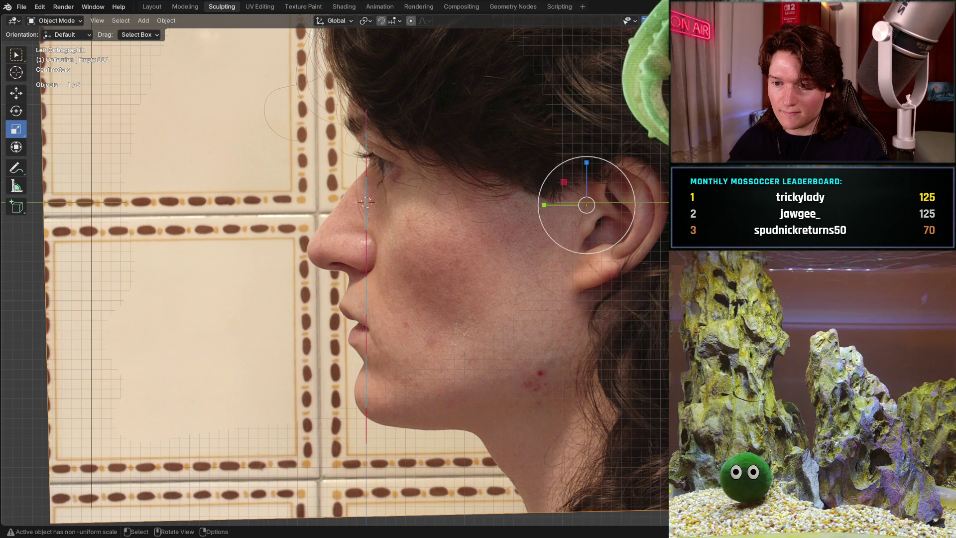
- Scale the reference photo along Z to roughly 0.97 of its height
key(ctrl)
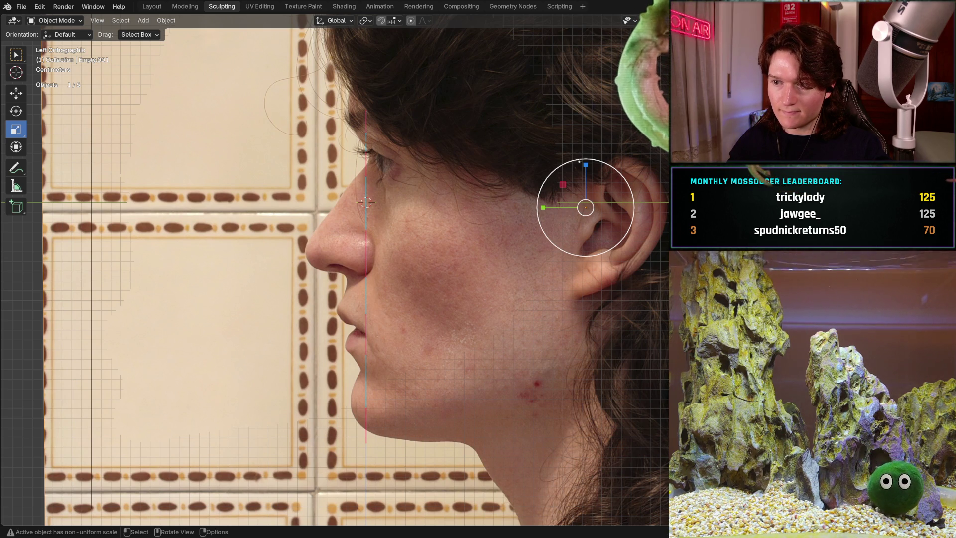
drag(586, 167, 580, 169)
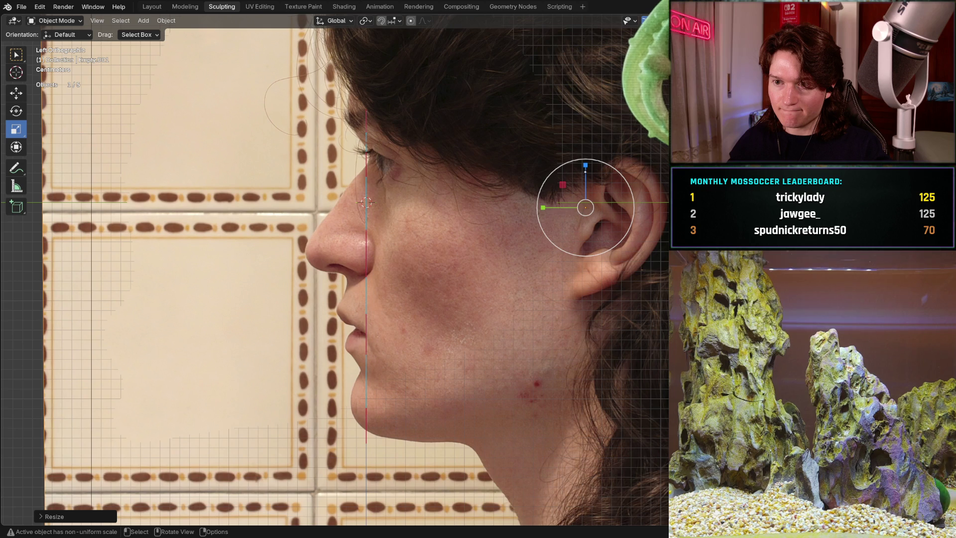
drag(585, 166, 586, 169)
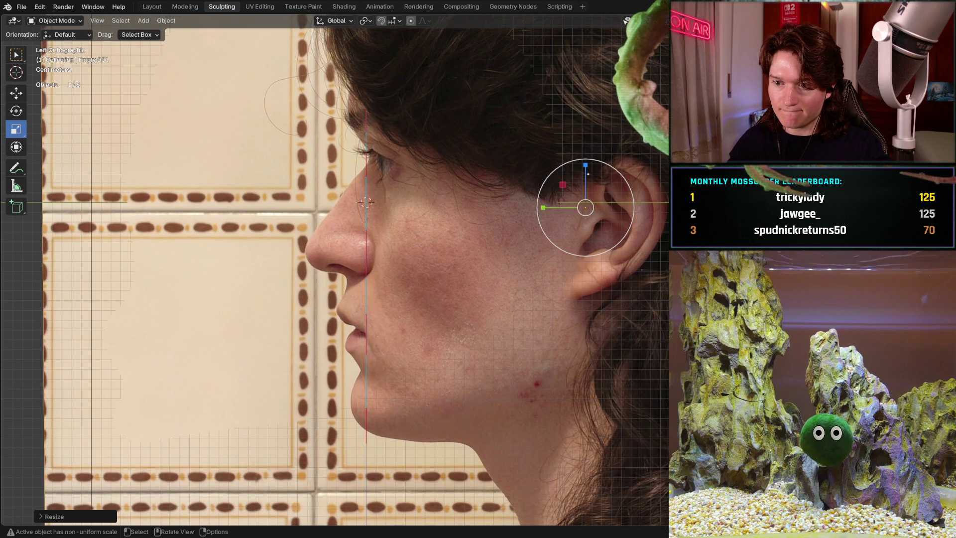
drag(587, 168, 589, 174)
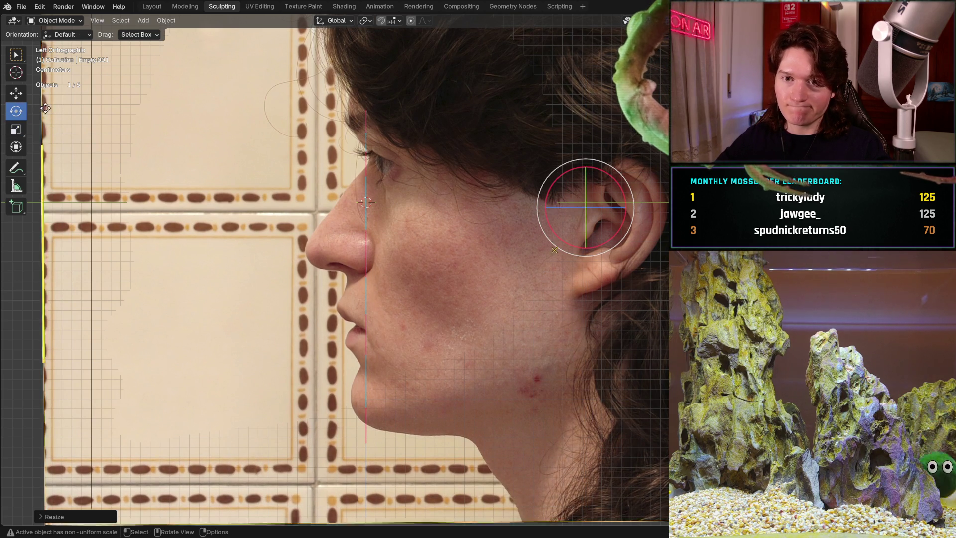
- Tumble the reference photo freely with trackball rotation
key(shift+space)
key(r)
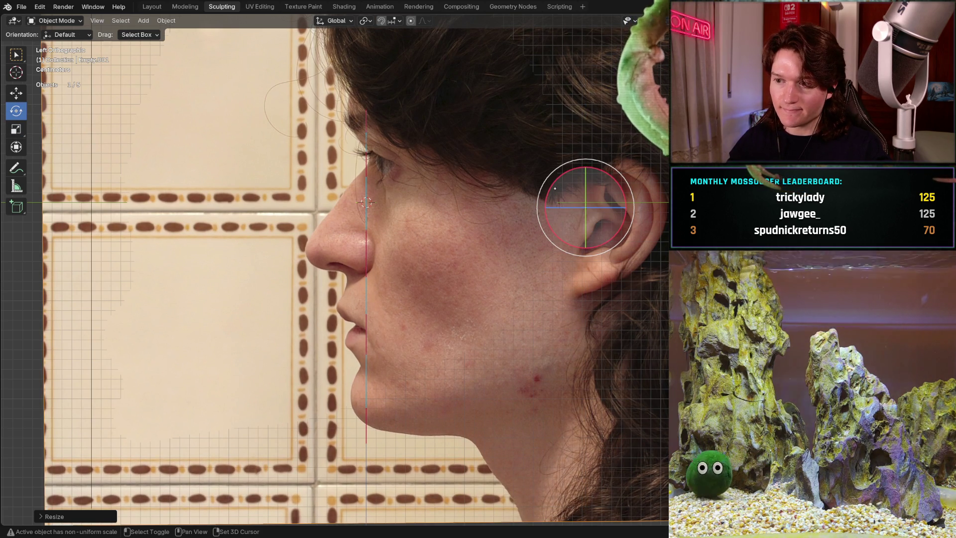
mouse_move(559, 188)
mouse_down()
mouse_move(575, 191)
mouse_move(569, 198)
mouse_move(554, 184)
mouse_up()
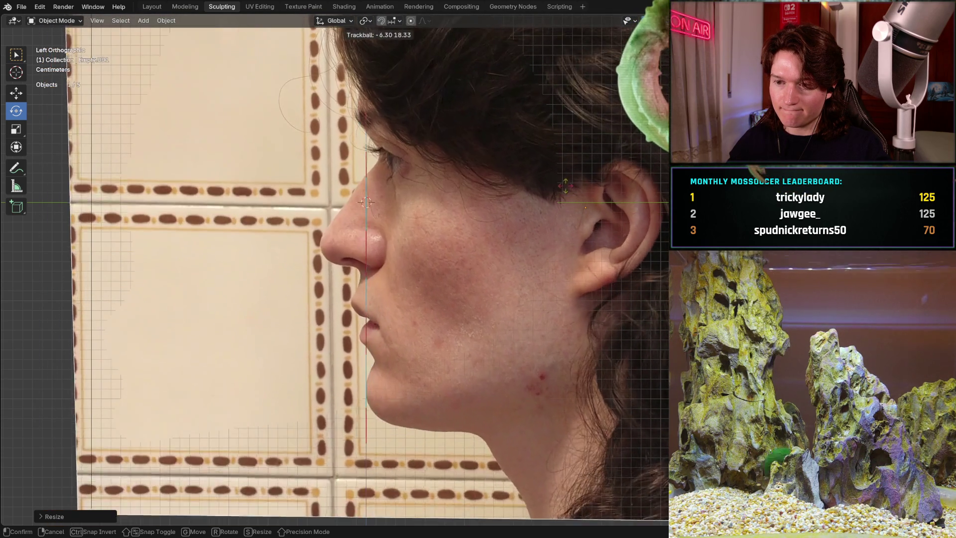
mouse_move(565, 186)
mouse_down()
mouse_move(524, 236)
mouse_move(558, 190)
mouse_up()
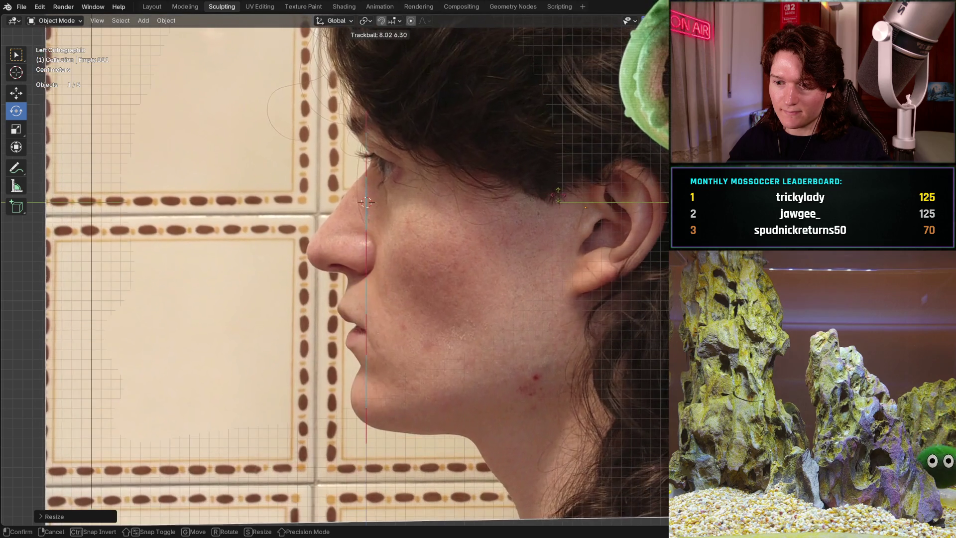
mouse_move(559, 204)
mouse_down()
mouse_move(556, 170)
mouse_move(528, 149)
mouse_move(551, 187)
mouse_move(553, 251)
mouse_move(556, 196)
mouse_up()
- Undo the accidental tilt of the photo plane and hide the side-profile reference photo
click(556, 197)
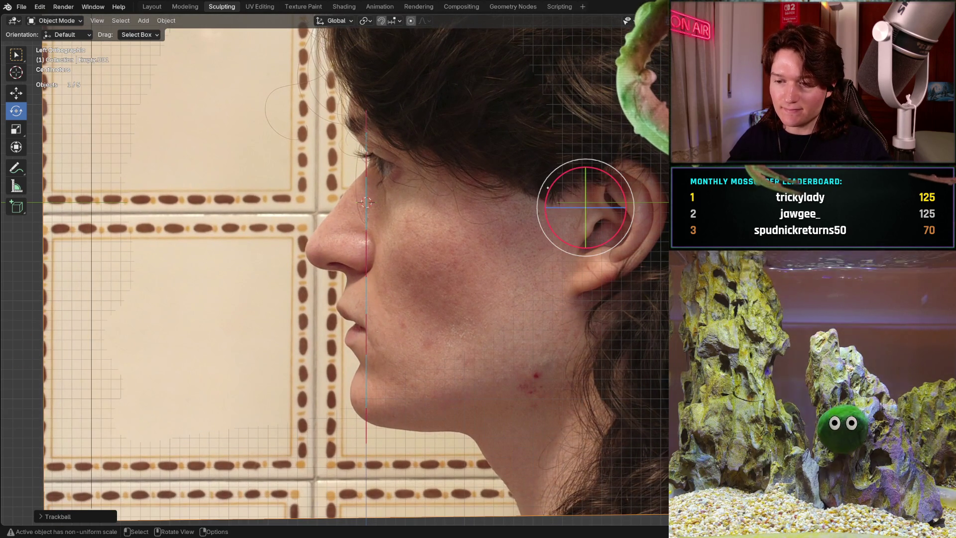
key(ctrl+z)
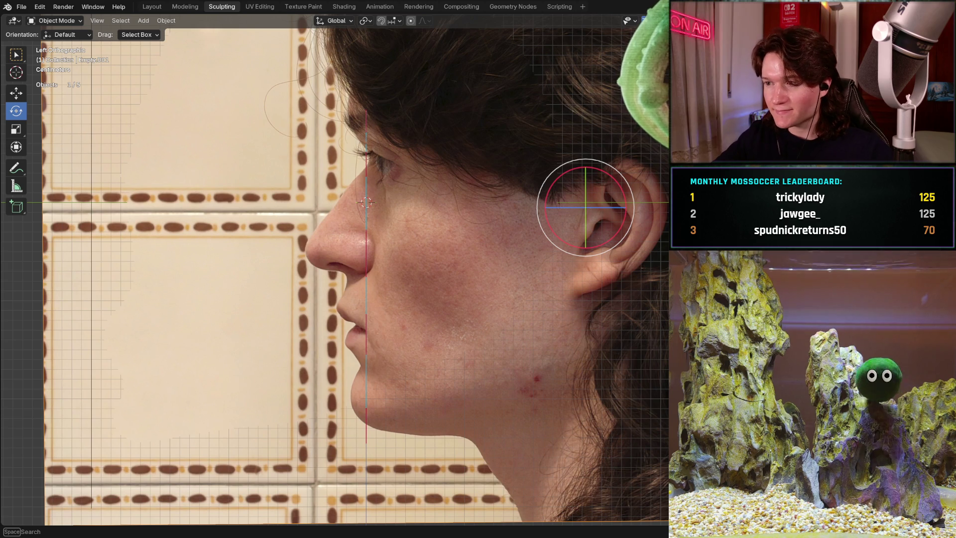
key(Delete)
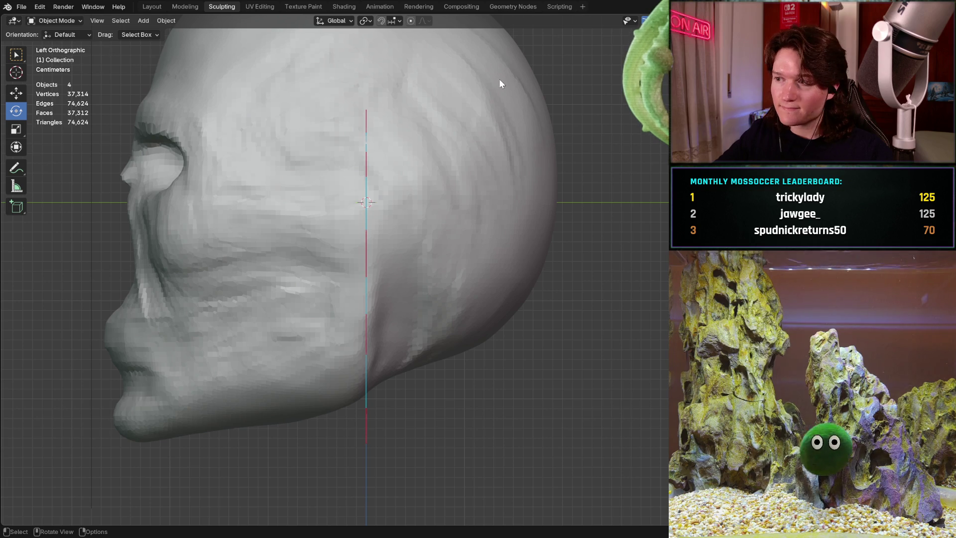
- Hide the red Note.001 annotation layer so only the cyan face outlines remain
middle_drag(499, 79, 499, 79)
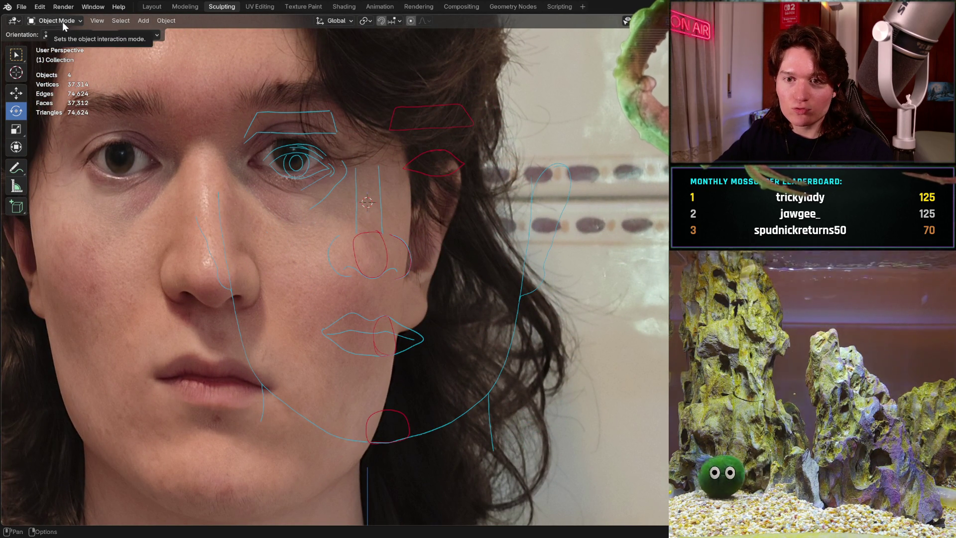
drag(15, 167, 36, 171)
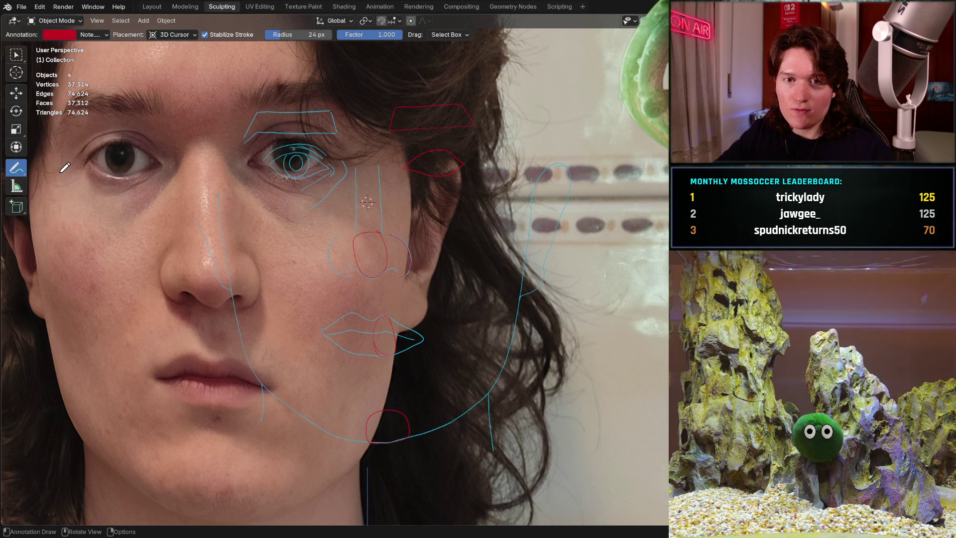
click(70, 26)
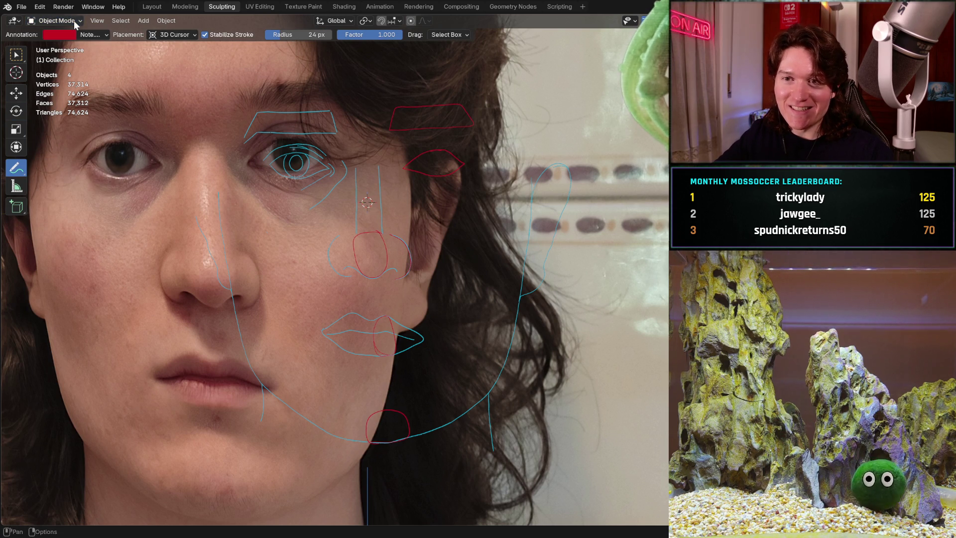
click(95, 34)
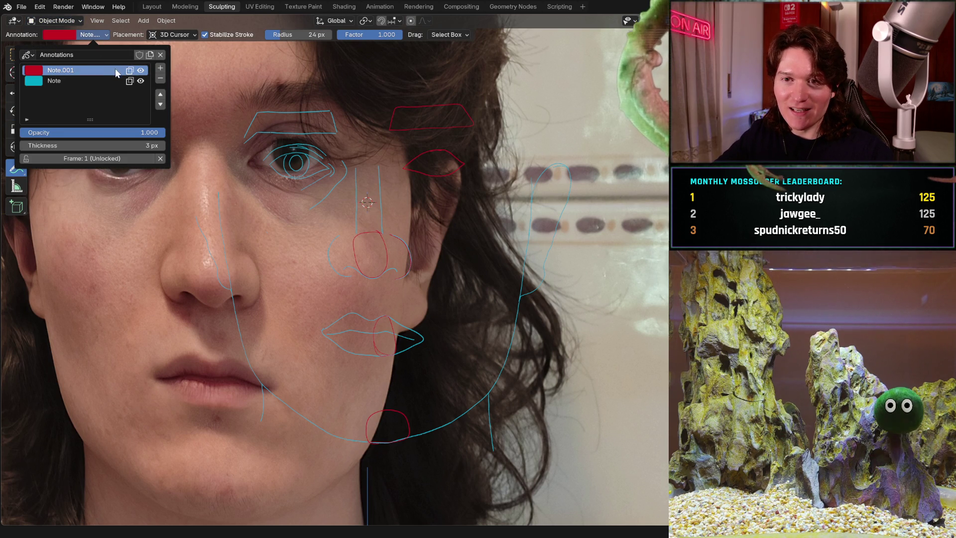
click(141, 70)
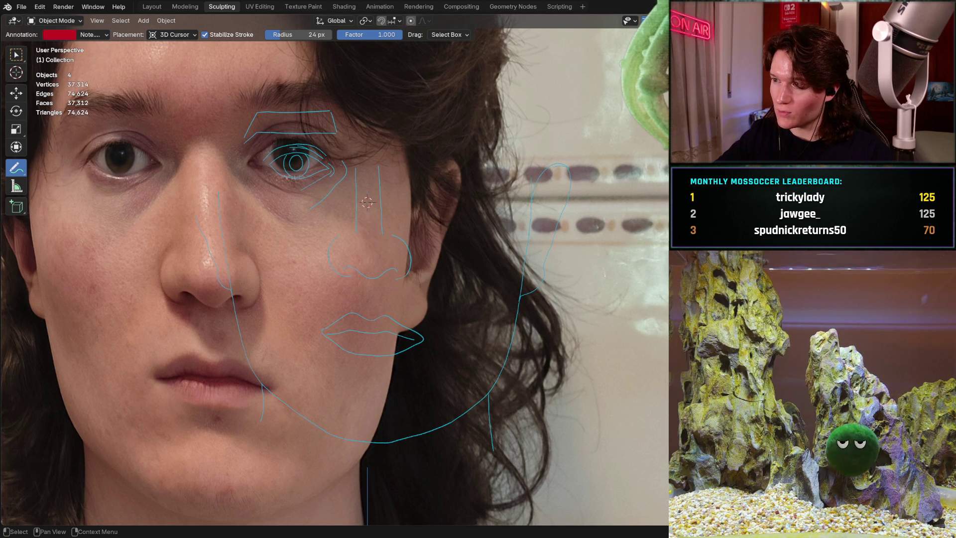
- Hide the face reference photo and orbit to a side profile of the head
key(h)
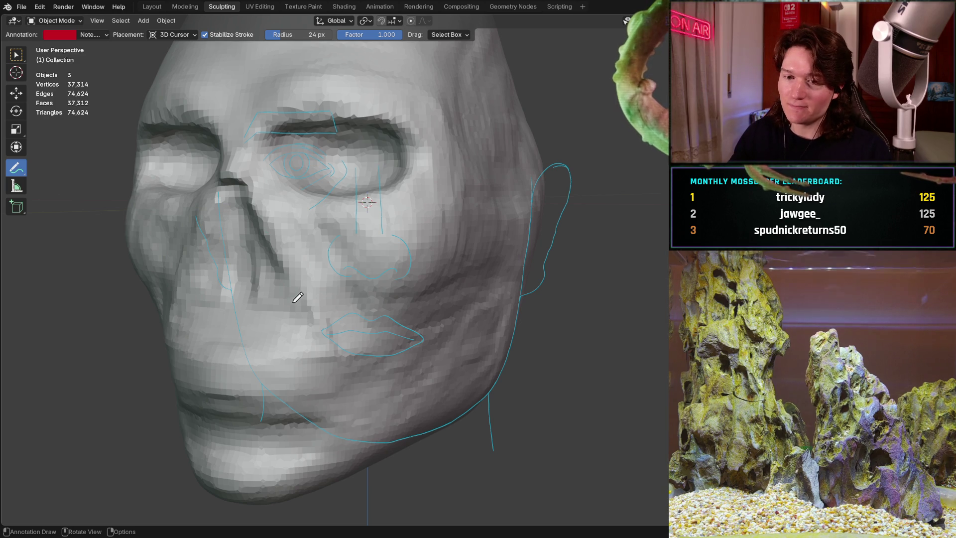
mouse_move(298, 297)
middle_down()
mouse_move(344, 293)
mouse_move(387, 269)
mouse_move(383, 256)
middle_up()
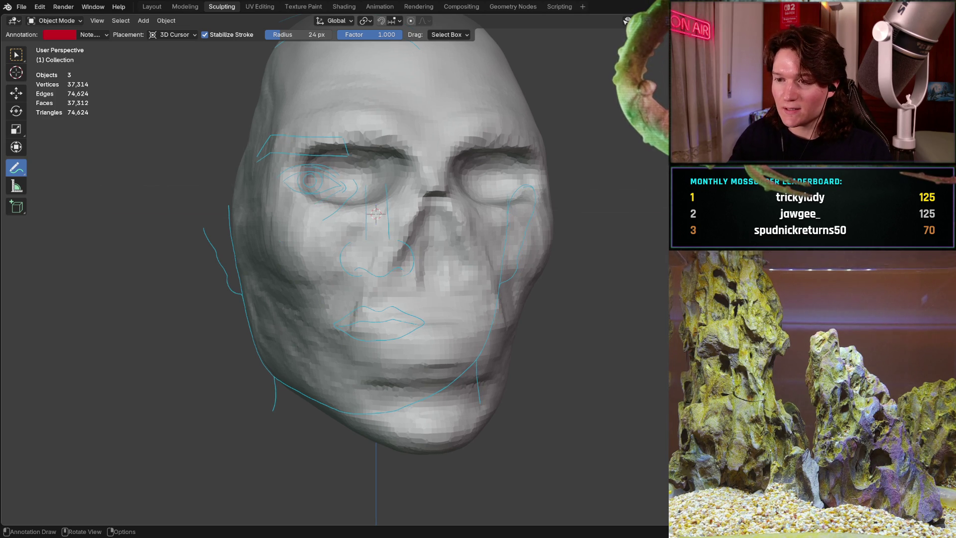
mouse_move(385, 292)
middle_down()
mouse_move(465, 268)
mouse_move(390, 305)
mouse_move(410, 299)
mouse_move(414, 261)
mouse_move(398, 264)
middle_up()
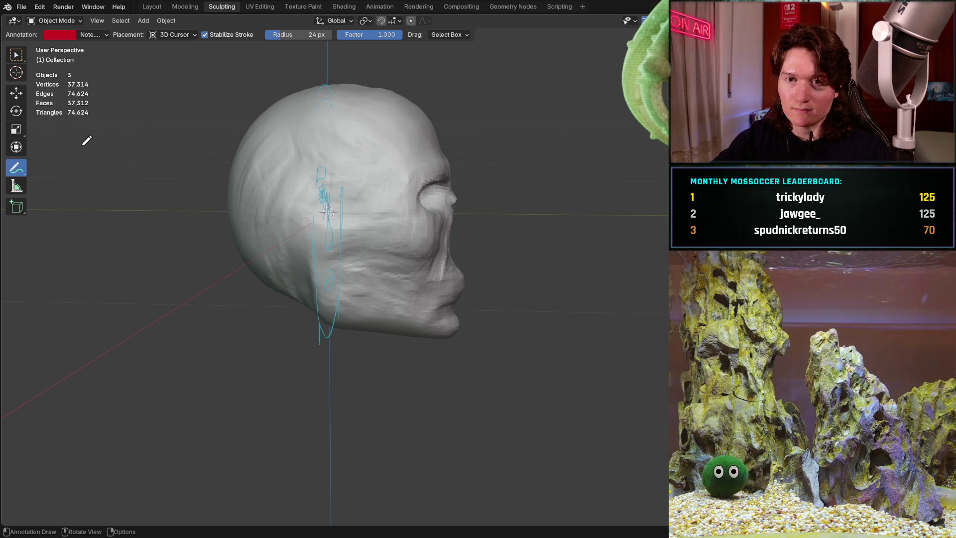
- Select the grey head mesh and switch it into Sculpt Mode
click(67, 22)
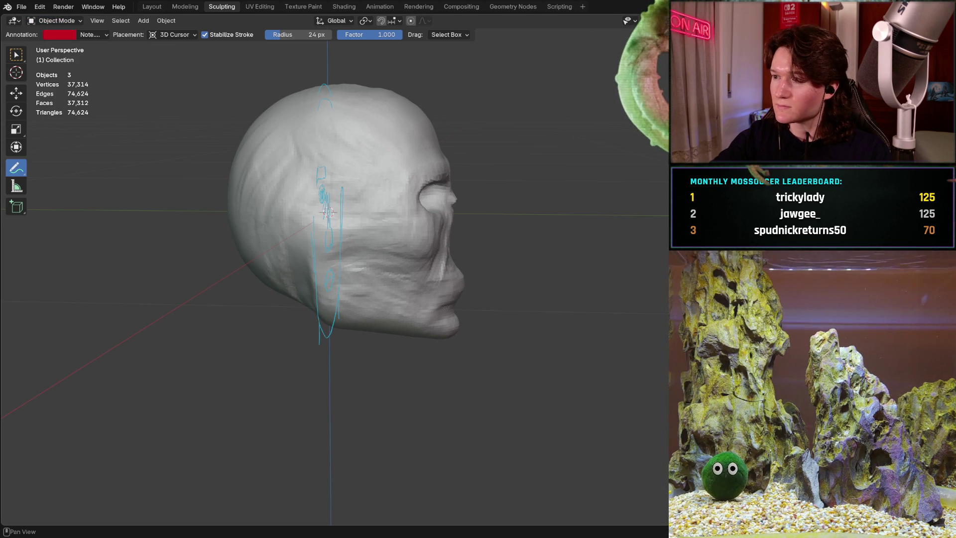
key(a)
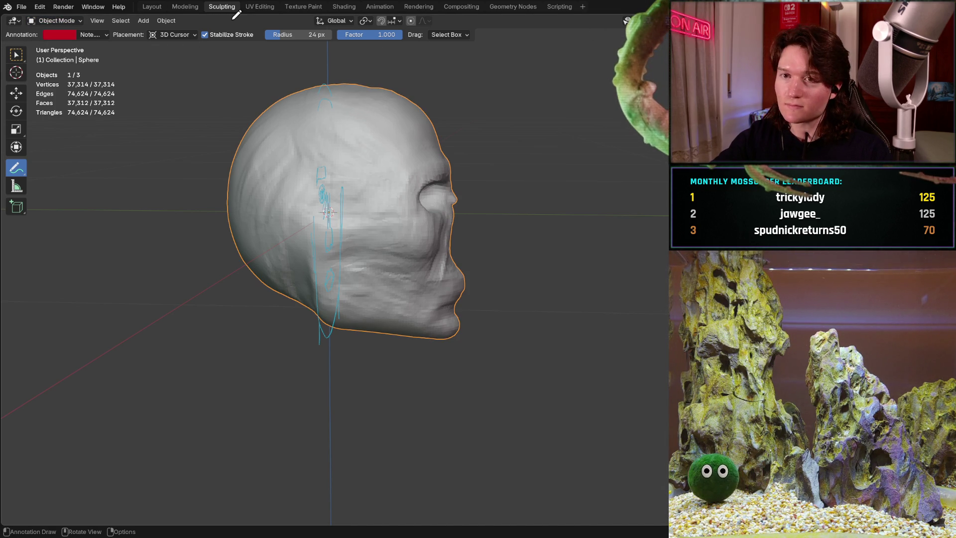
click(63, 19)
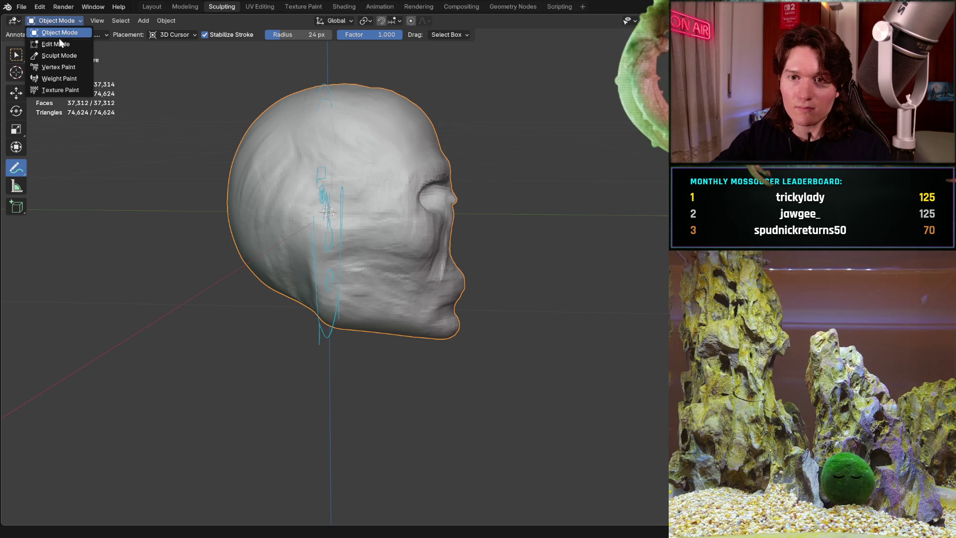
click(59, 56)
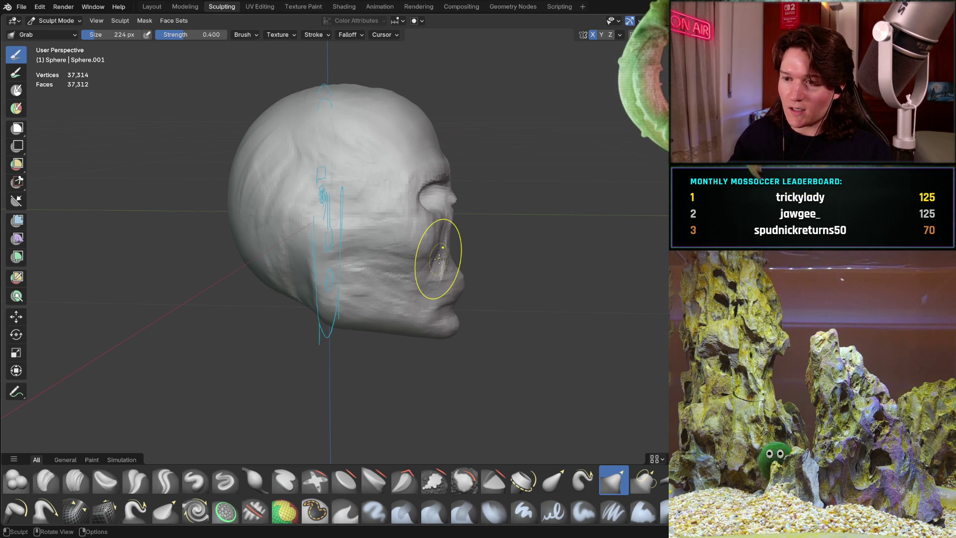
- Zoom to a three-quarter view of the lips and select the Clay Strips brush
ctrl+middle_drag(418, 260, 452, 269)
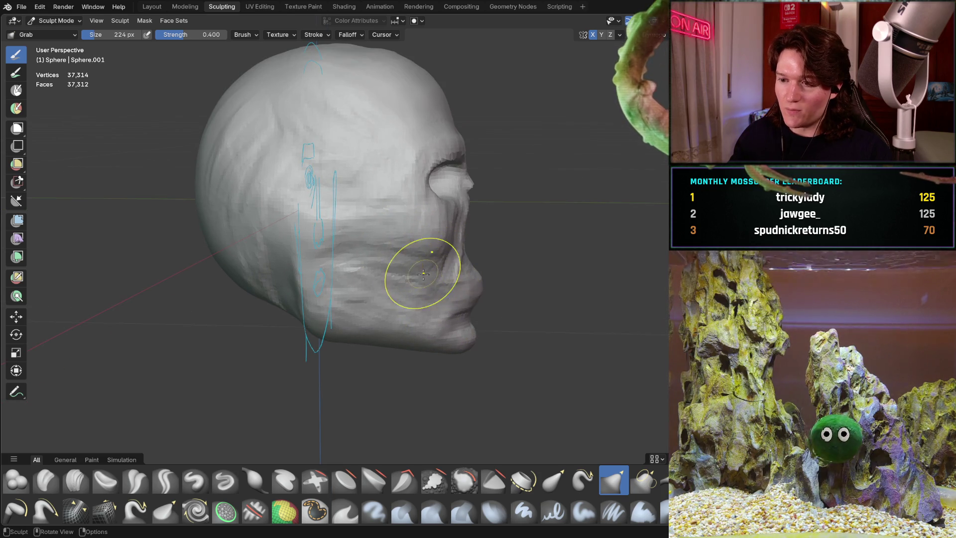
scroll(422, 274, up, 5)
mouse_move(361, 261)
middle_down()
mouse_move(341, 288)
mouse_move(277, 294)
mouse_move(402, 242)
mouse_move(384, 234)
mouse_move(188, 401)
middle_up()
click(75, 479)
- Lay clay strips across the chin between the lips and the jaw line
shift+middle_drag(299, 379, 312, 259)
scroll(312, 257, up, 3)
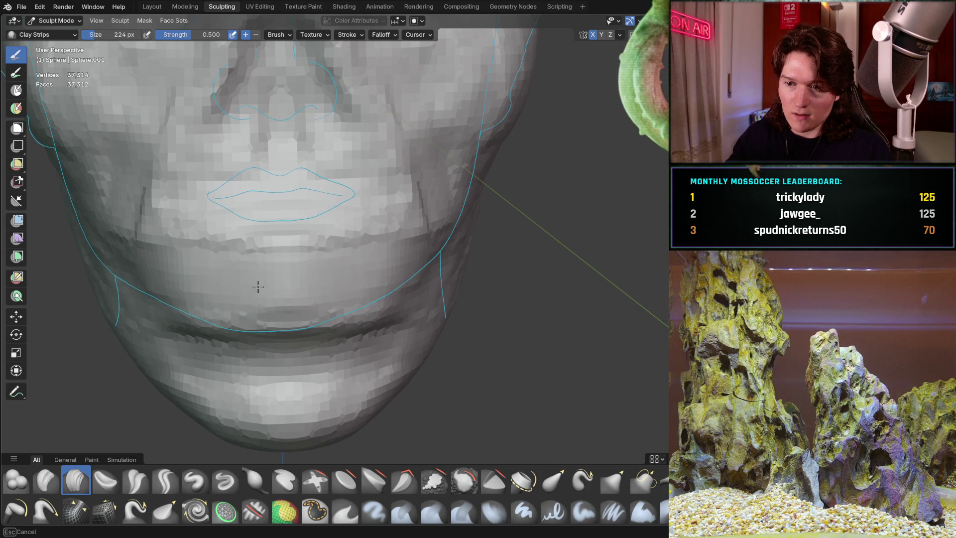
mouse_move(258, 286)
mouse_down()
mouse_move(349, 259)
mouse_move(210, 269)
mouse_move(267, 280)
mouse_move(243, 321)
mouse_up()
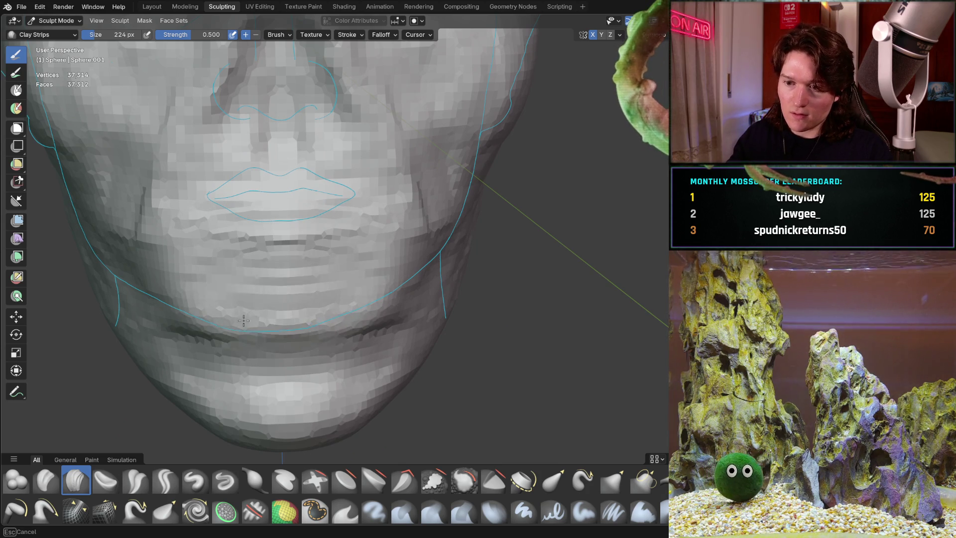
scroll(341, 213, down, 3)
mouse_move(341, 214)
middle_down()
mouse_move(416, 267)
mouse_move(424, 259)
mouse_move(374, 295)
mouse_move(482, 252)
mouse_move(504, 256)
mouse_move(451, 284)
mouse_move(455, 270)
mouse_move(427, 266)
mouse_move(325, 307)
mouse_move(257, 312)
middle_up()
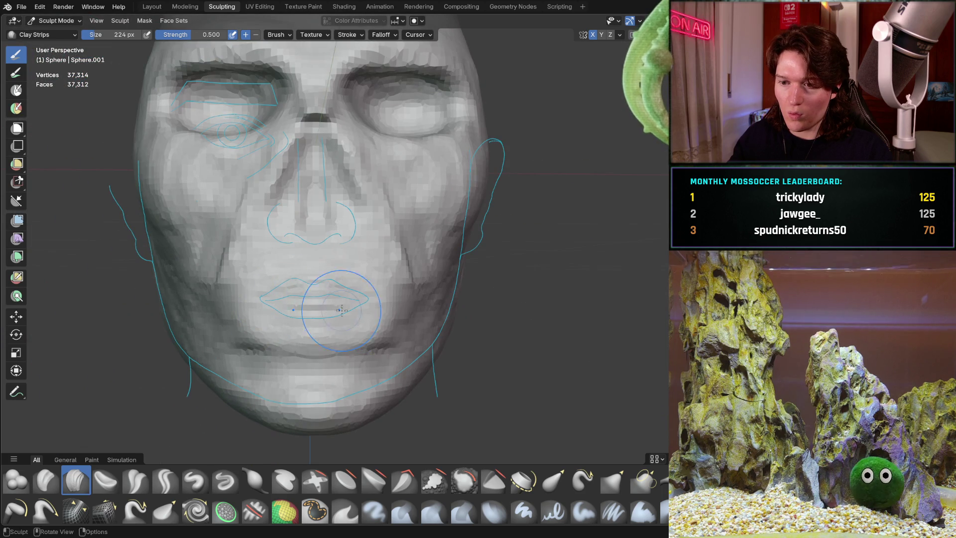
scroll(338, 307, up, 3)
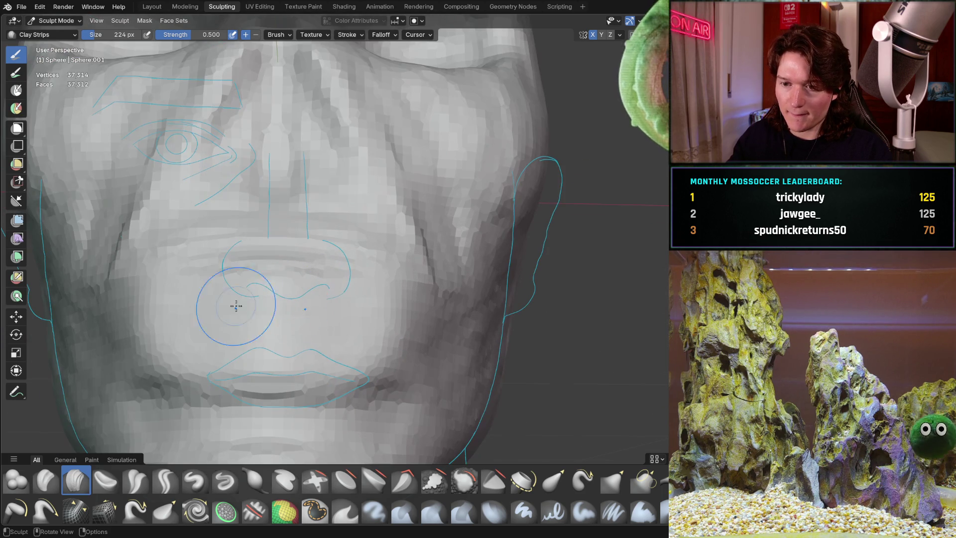
scroll(305, 292, down, 3)
mouse_move(306, 292)
middle_down()
mouse_move(402, 286)
mouse_move(399, 317)
middle_up()
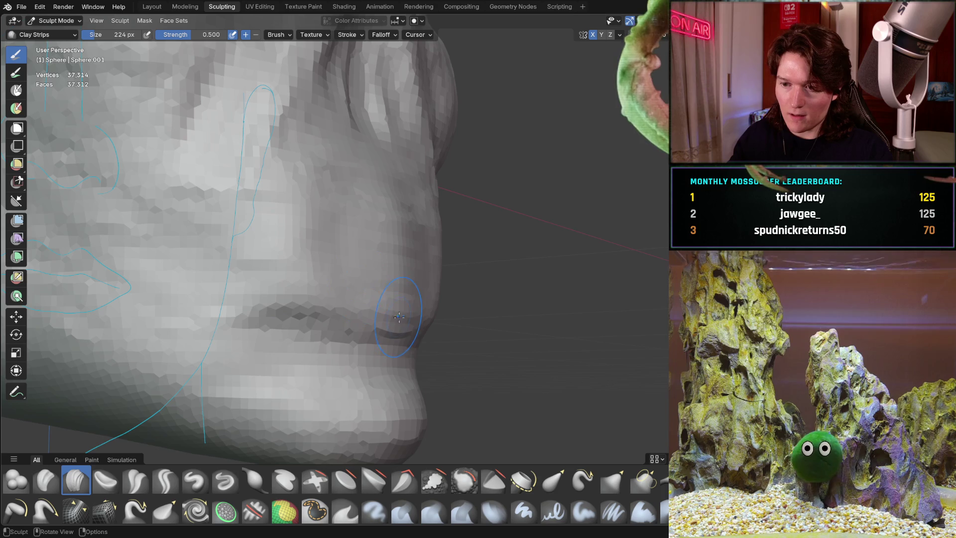
- Shape the mouth and chin around the lip guide from front and three-quarter views
middle_drag(353, 291, 279, 294)
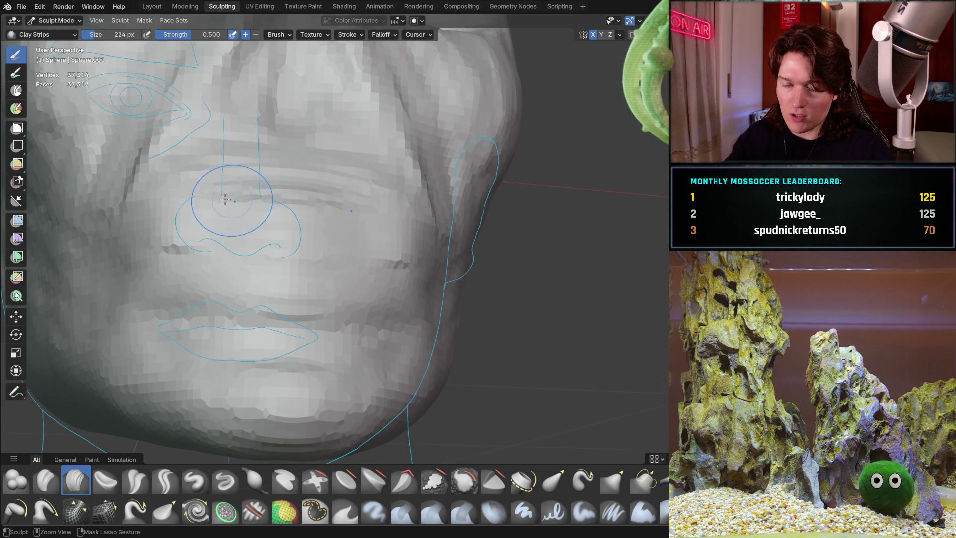
middle_drag(225, 199, 196, 250)
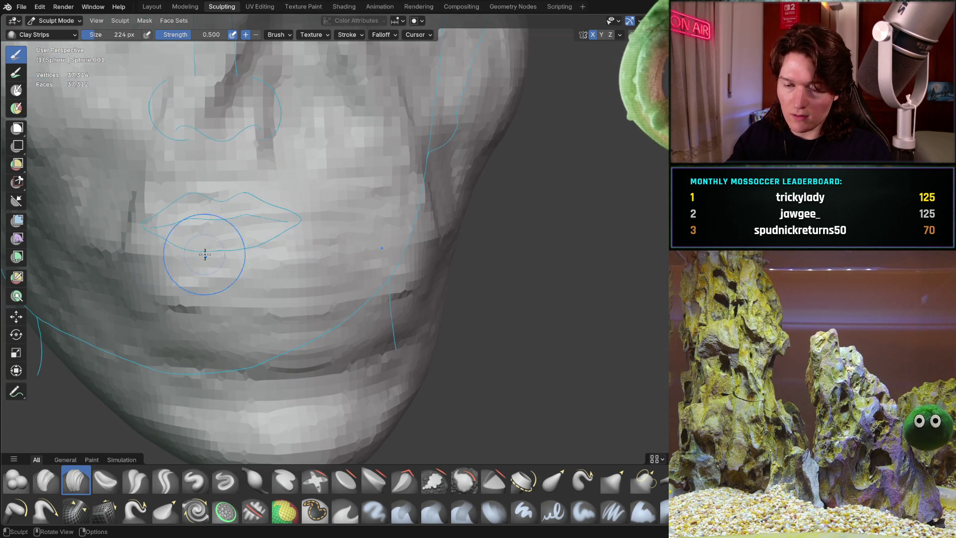
mouse_move(243, 325)
middle_down()
mouse_move(357, 291)
mouse_move(231, 288)
mouse_move(249, 288)
mouse_move(105, 311)
middle_up()
scroll(362, 318, down, 5)
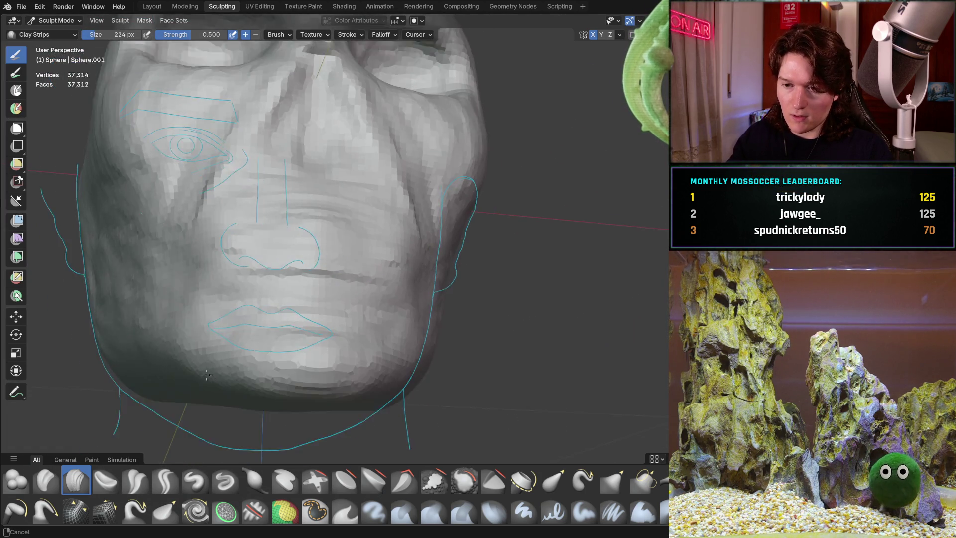
mouse_move(363, 318)
middle_down()
mouse_move(342, 299)
mouse_move(271, 339)
middle_up()
scroll(325, 325, up, 2)
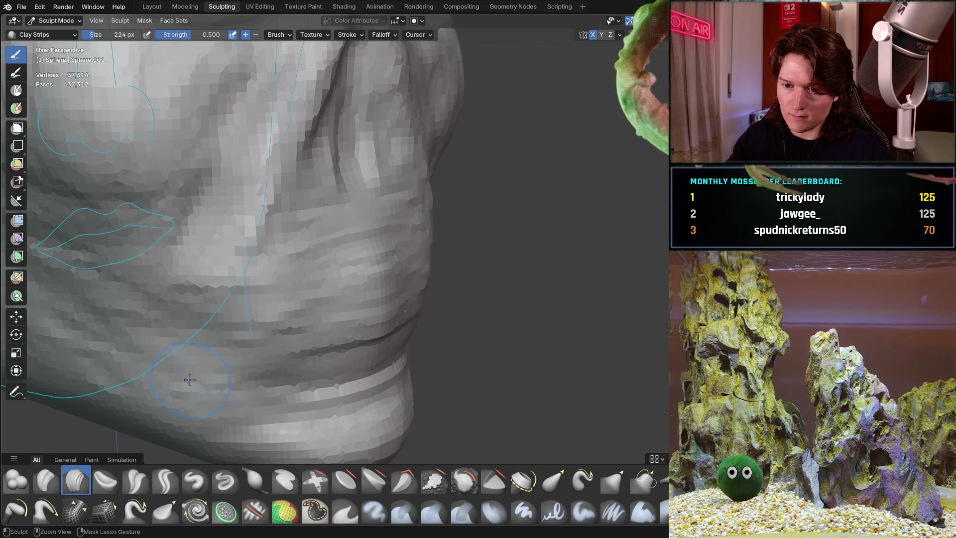
mouse_move(278, 297)
middle_down()
mouse_move(283, 340)
mouse_move(175, 341)
mouse_move(207, 395)
mouse_move(266, 404)
mouse_move(371, 345)
middle_up()
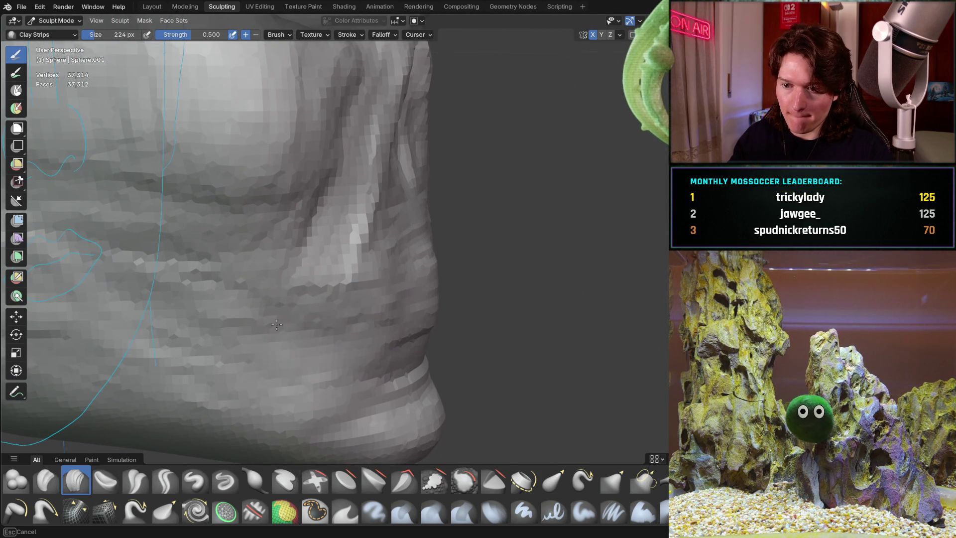
- Build up the side of the mouth, cheek and jaw with Clay Strips strokes
mouse_move(394, 295)
middle_down()
mouse_move(235, 317)
mouse_move(249, 249)
mouse_move(239, 269)
mouse_move(245, 299)
middle_up()
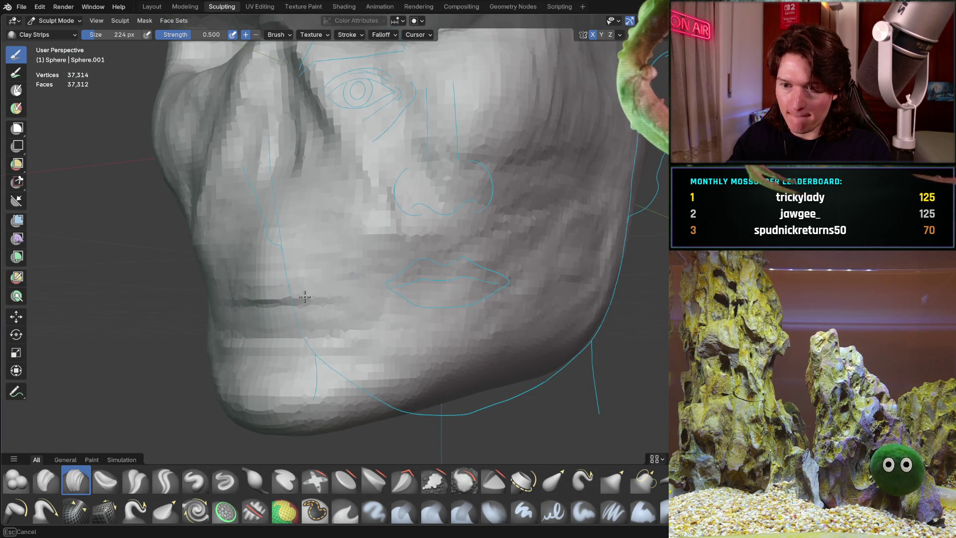
mouse_move(304, 297)
middle_down()
mouse_move(294, 244)
mouse_move(351, 285)
middle_up()
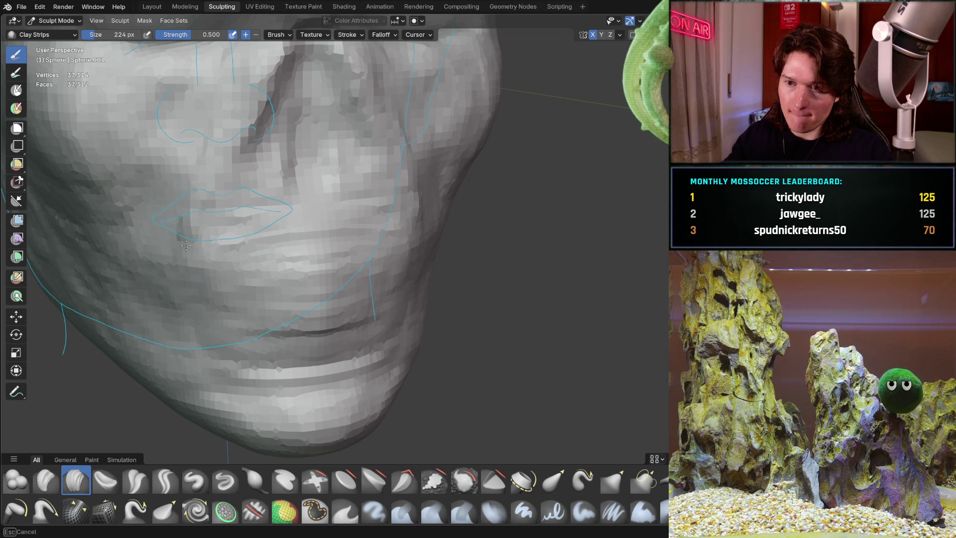
ctrl+middle_drag(164, 256, 160, 262)
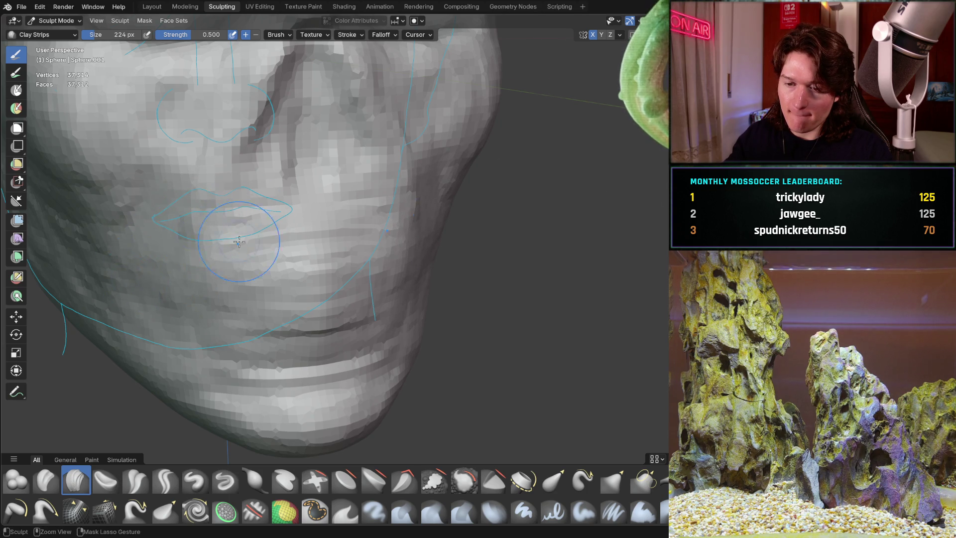
mouse_move(239, 242)
middle_down()
mouse_move(266, 279)
mouse_move(252, 245)
mouse_move(182, 273)
mouse_move(259, 234)
mouse_move(303, 262)
mouse_move(286, 251)
mouse_move(277, 264)
middle_up()
scroll(304, 262, up, 8)
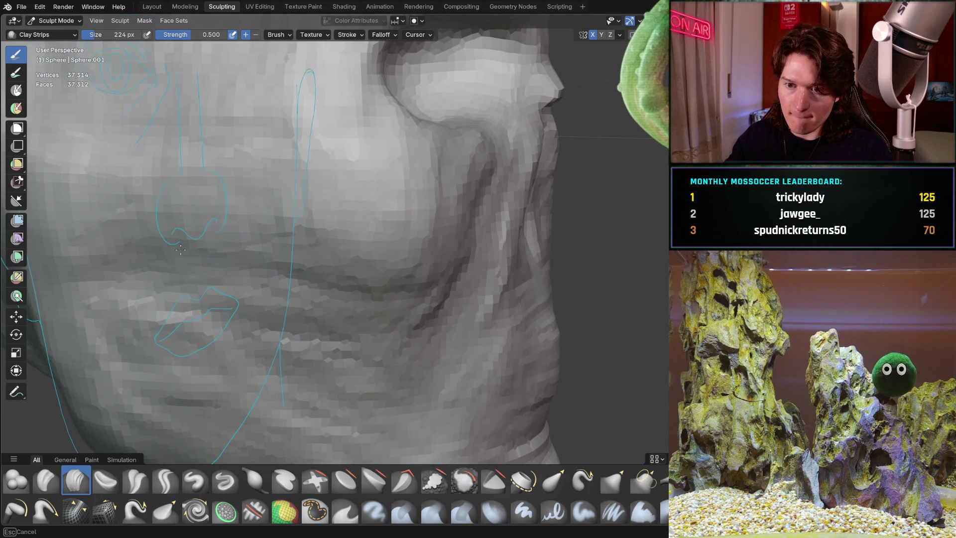
mouse_move(125, 263)
middle_down()
mouse_move(292, 304)
mouse_move(257, 304)
mouse_move(237, 279)
middle_up()
scroll(291, 304, up, 2)
- Sculpt a deep eye socket with a rounded eyeball bulge under the brow ridge
scroll(237, 279, down, 4)
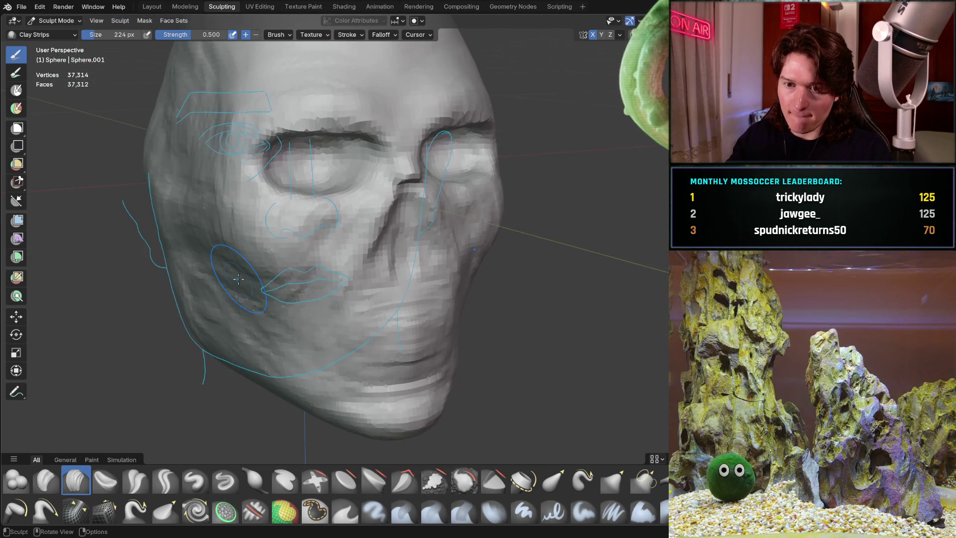
key(ctrl+KP_1)
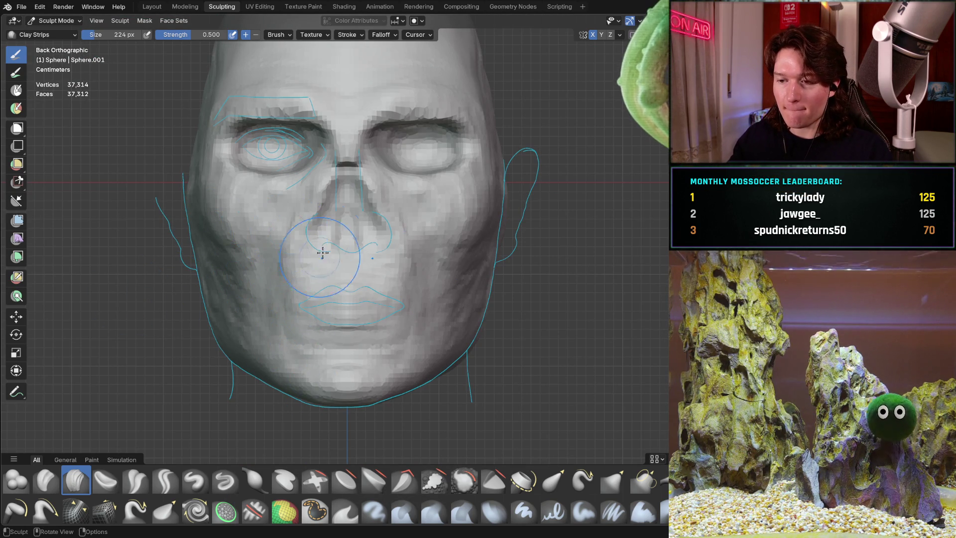
ctrl+middle_drag(322, 252, 299, 318)
scroll(336, 235, down, 3)
middle_drag(336, 235, 392, 261)
mouse_move(396, 259)
middle_down()
mouse_move(348, 257)
mouse_move(381, 231)
middle_up()
scroll(348, 257, up, 2)
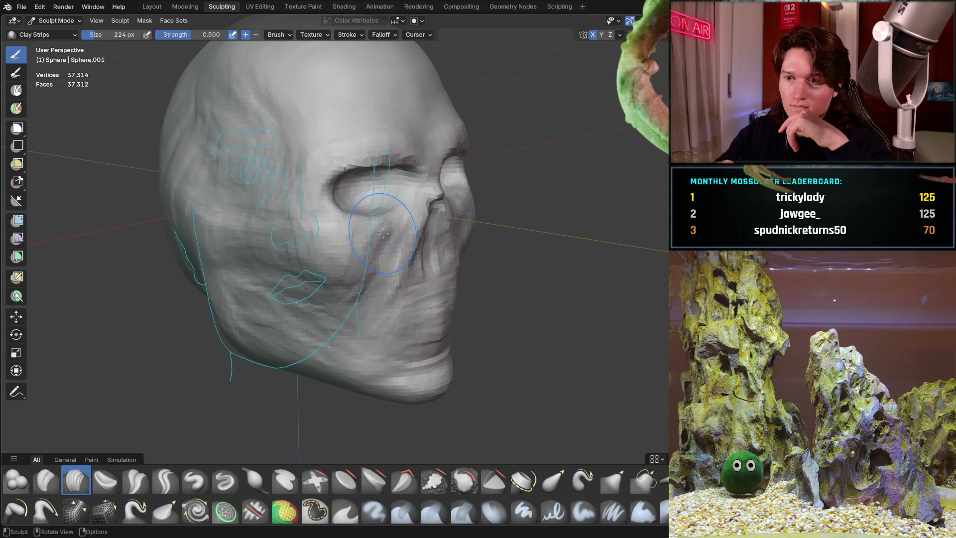
mouse_move(346, 214)
middle_down()
mouse_move(410, 203)
mouse_move(353, 191)
mouse_move(343, 199)
mouse_move(349, 192)
mouse_move(406, 205)
middle_up()
scroll(353, 191, up, 4)
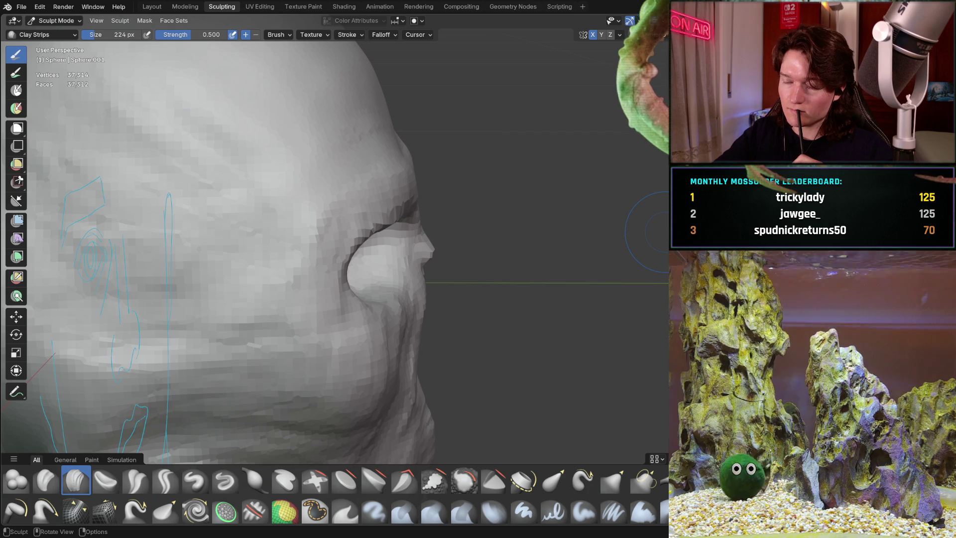